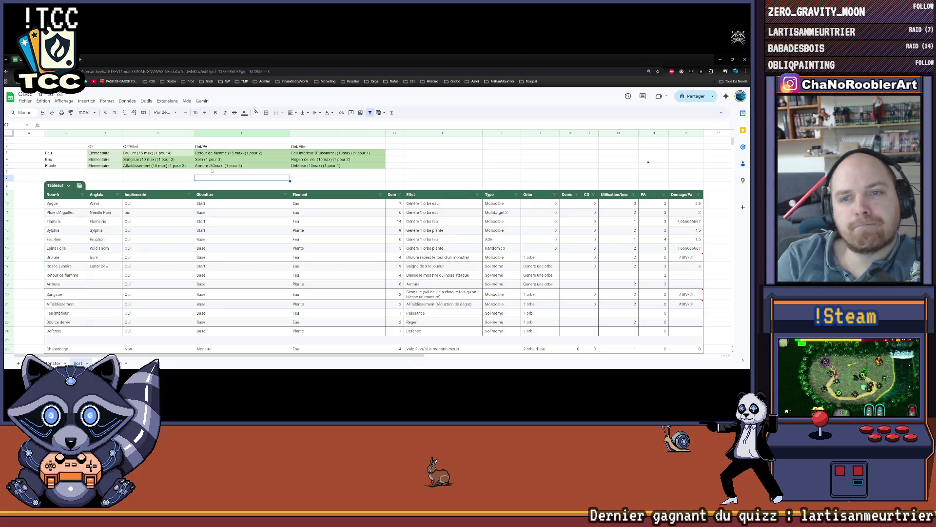
Step: Change the Feu intérieur (Puissance) cap from '(10max)' to '(5max)' in F3
left_click(343, 155)
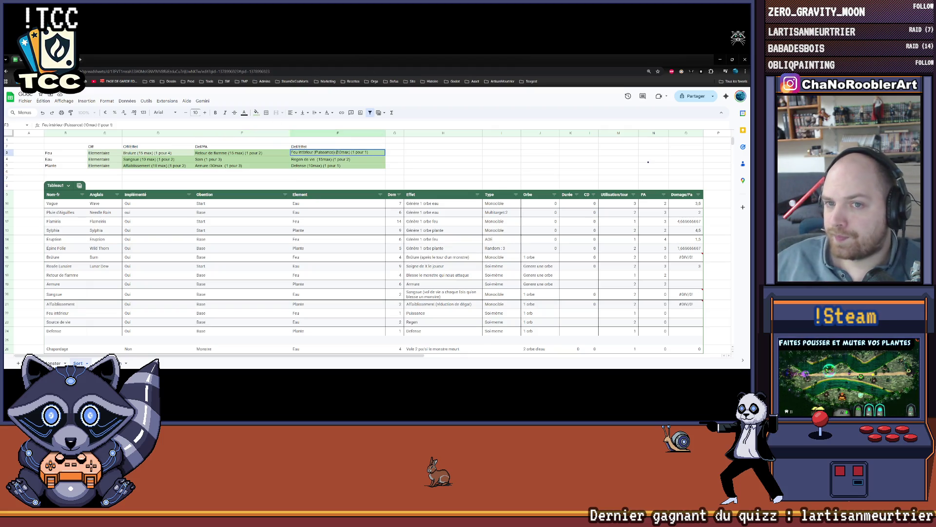
type("5")
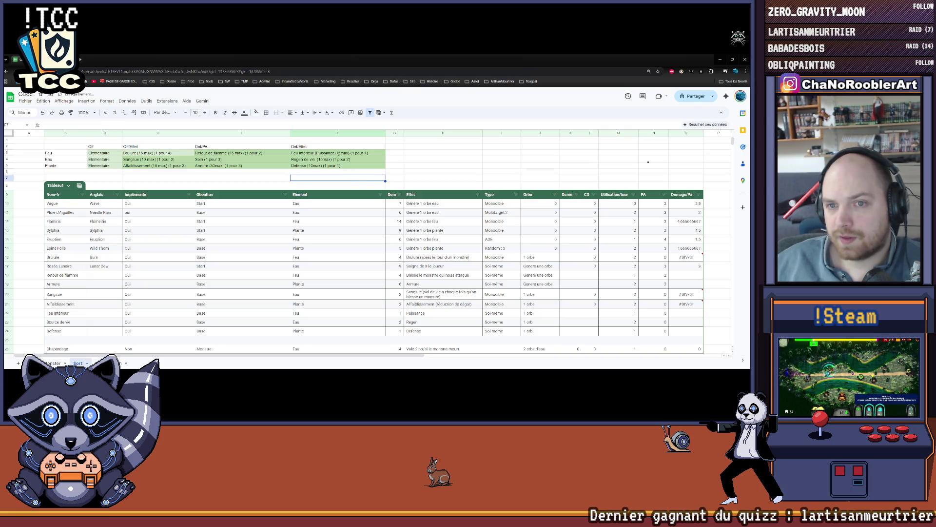
left_click(345, 174)
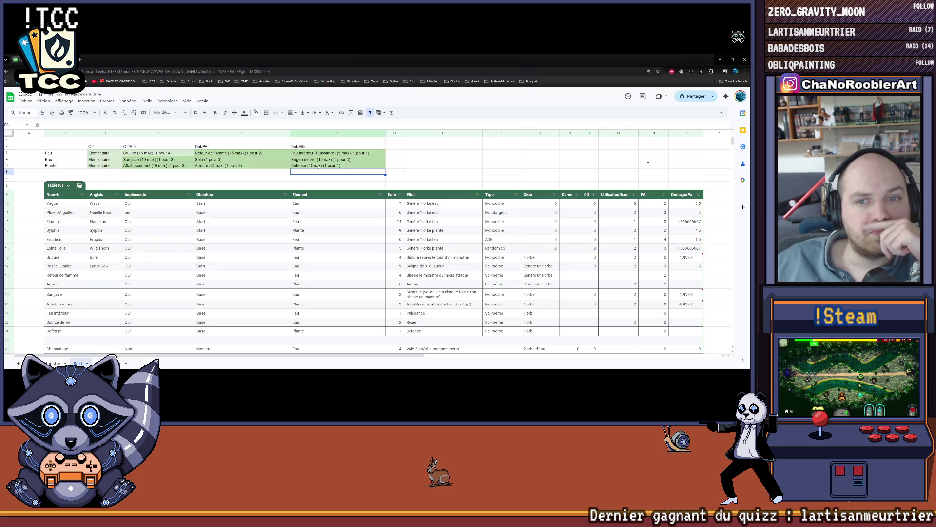
Step: Review the Defense, Regen de vie, Retour de flamme, Armure, Soin, Brulure and Sangsue entries unchanged
double_click(318, 165)
double_click(310, 165)
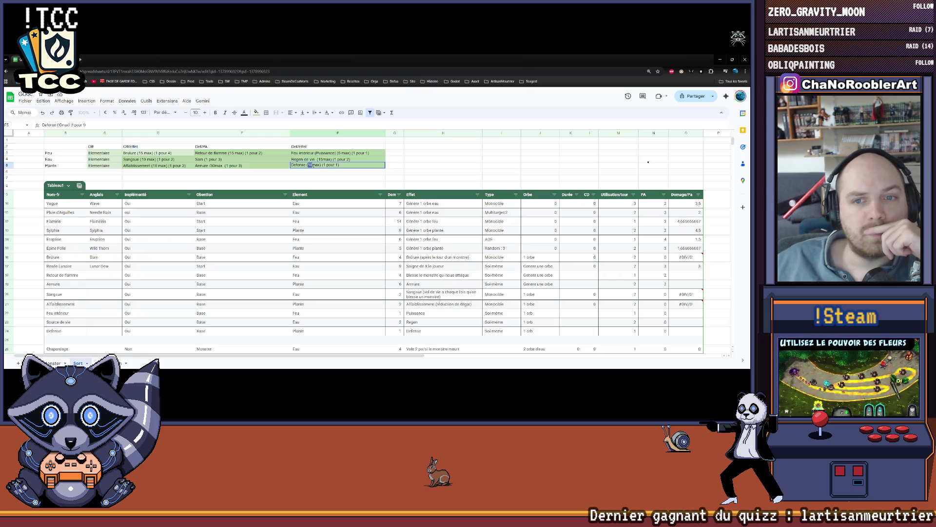
left_click(315, 174)
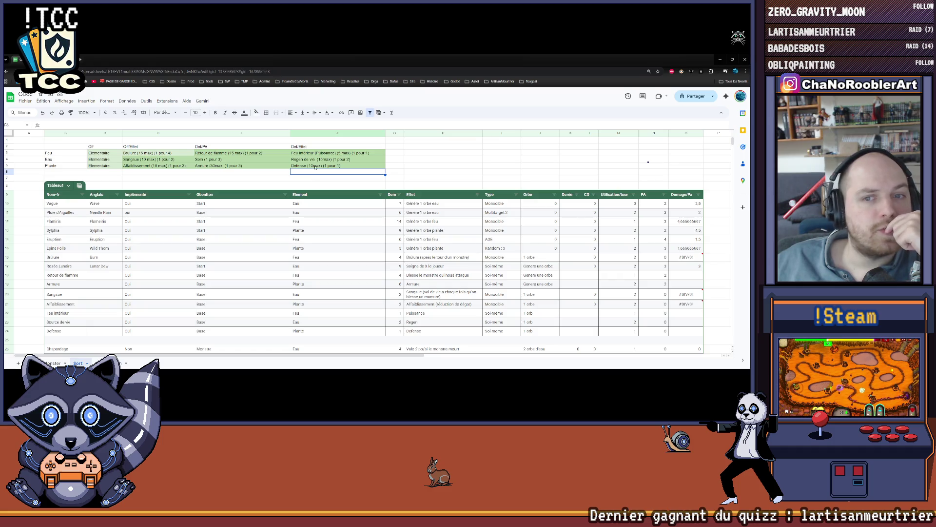
key("Down")
left_click(312, 159)
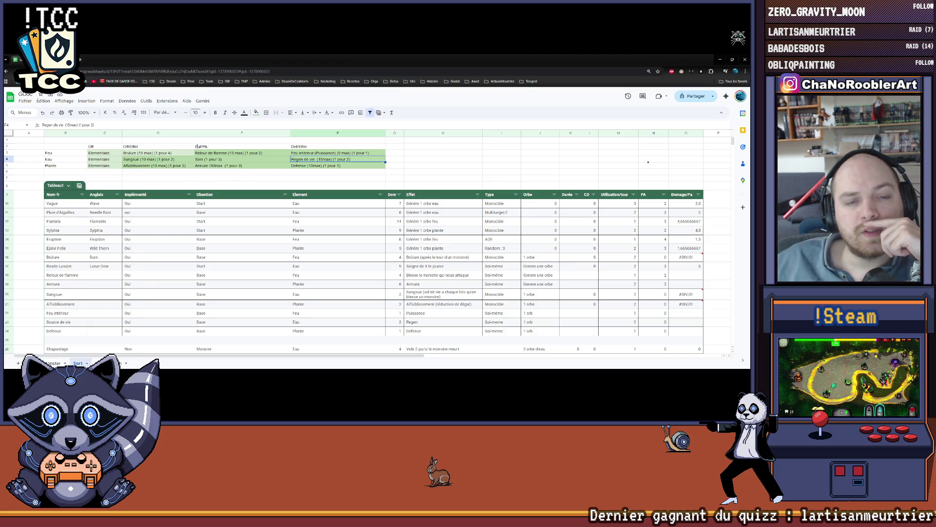
left_click(216, 153)
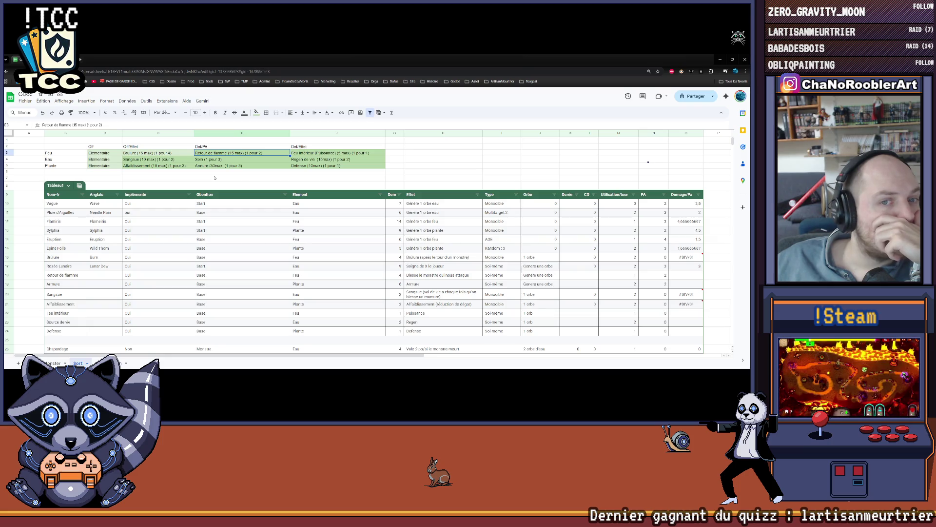
left_click(209, 166)
left_click(202, 160)
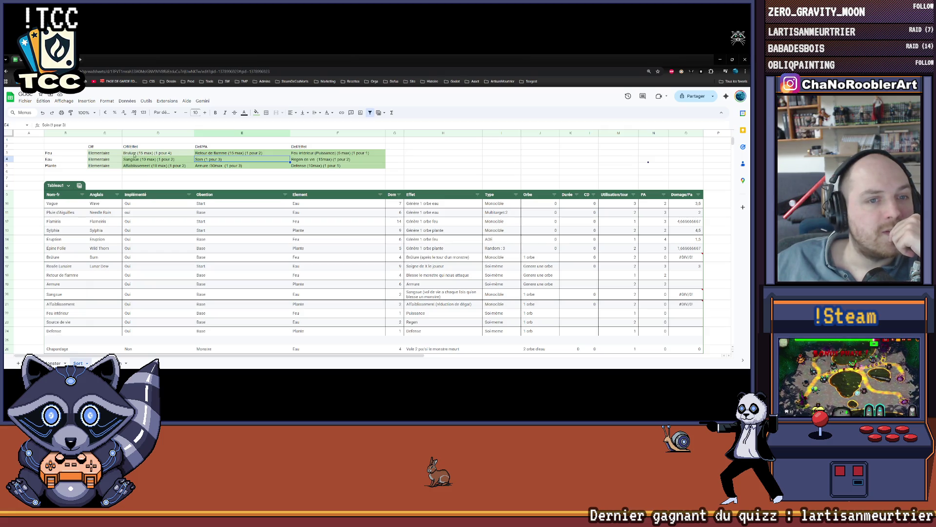
left_click(136, 155)
left_click(137, 160)
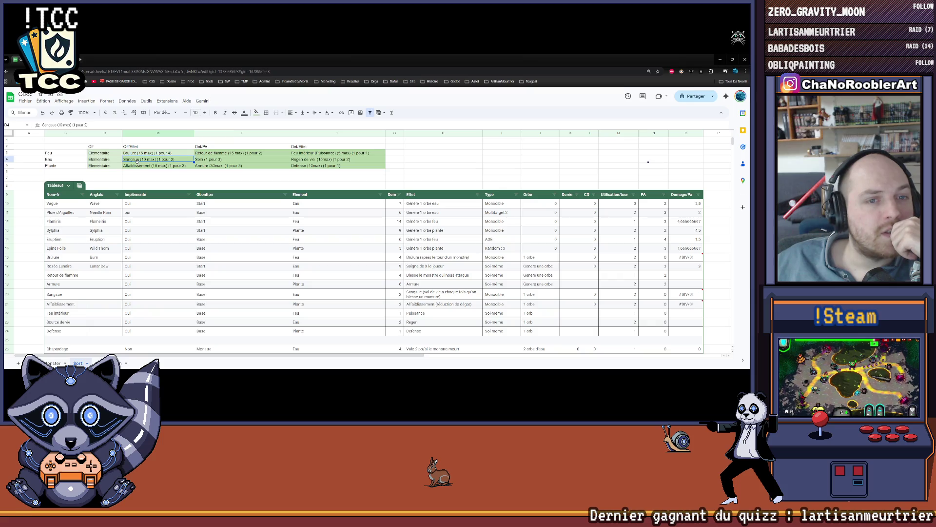
left_click(138, 175)
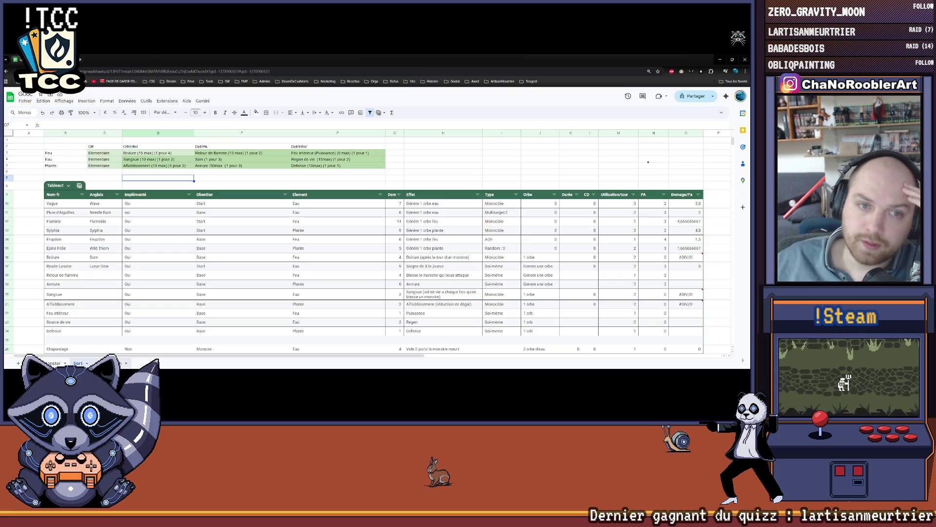
Step: Go from the Sort sheet, via the Monster tab, to the sheet listing Amplication and Orbe
scroll(648, 162, "down", 2)
scroll(648, 162, "up", 2)
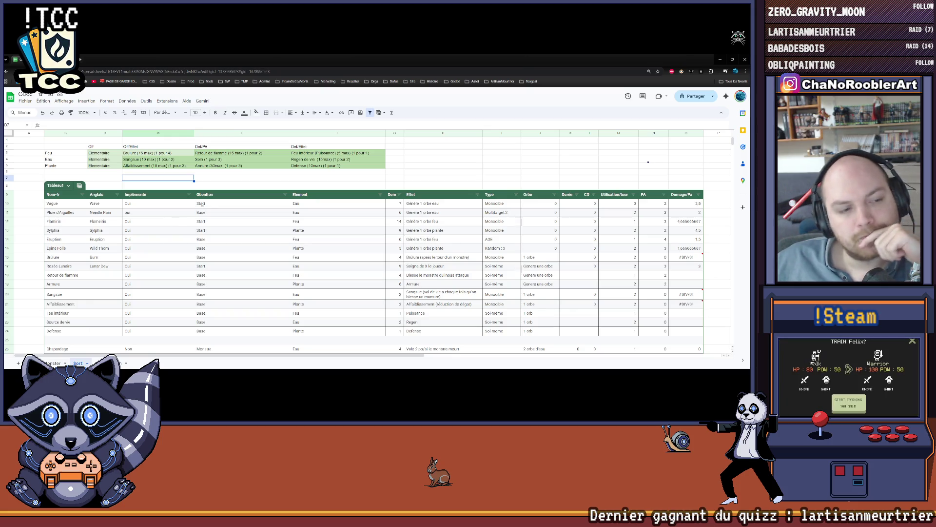
left_click(54, 364)
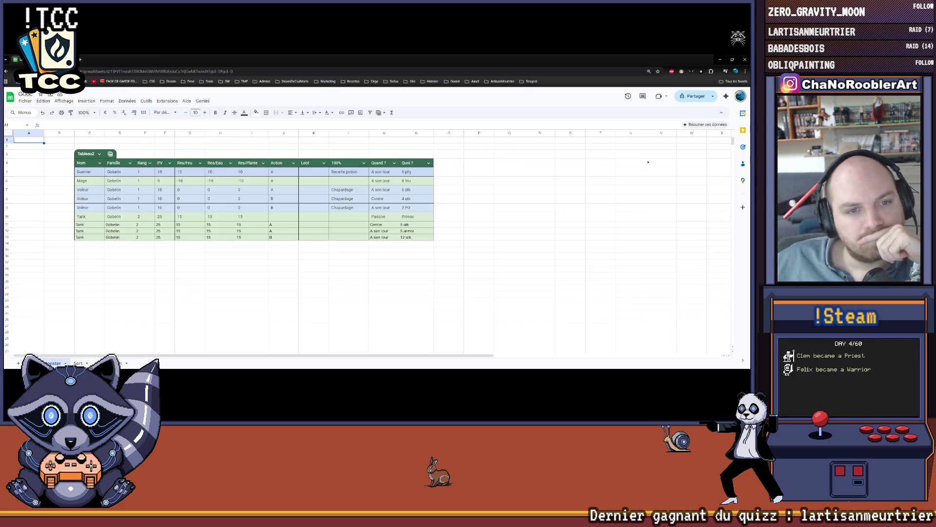
left_click(78, 364)
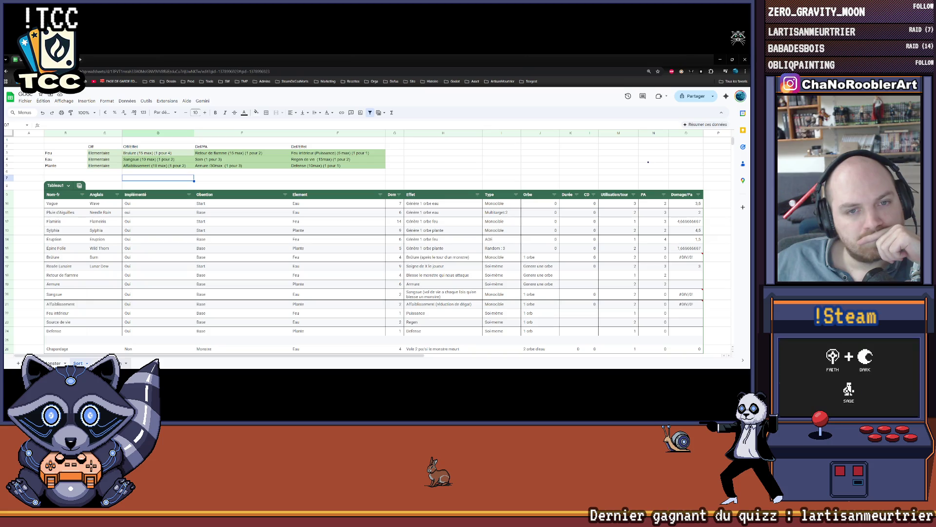
left_click(119, 364)
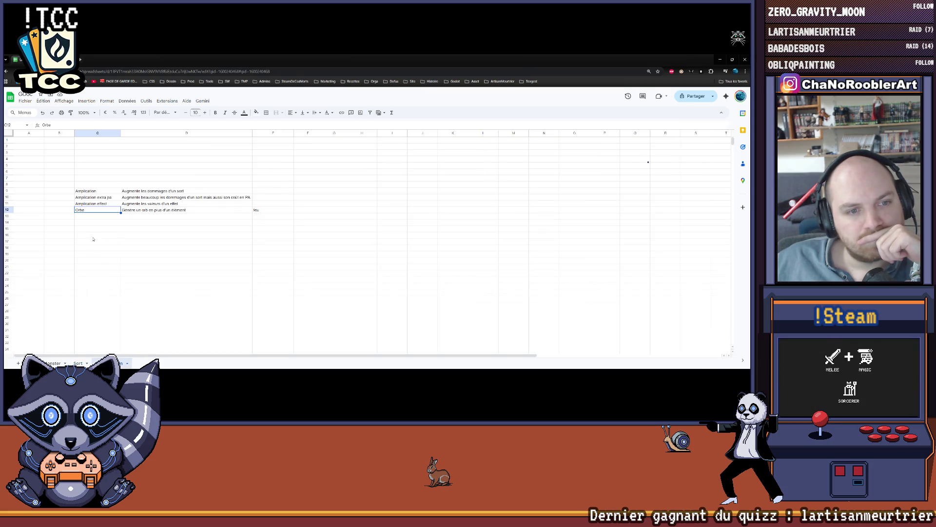
Step: Extend the Amplication effet description in D11 with 'contre un nombre d'orb', then select the Orbe entry
left_click_drag(96, 198, 129, 206)
left_click(119, 205)
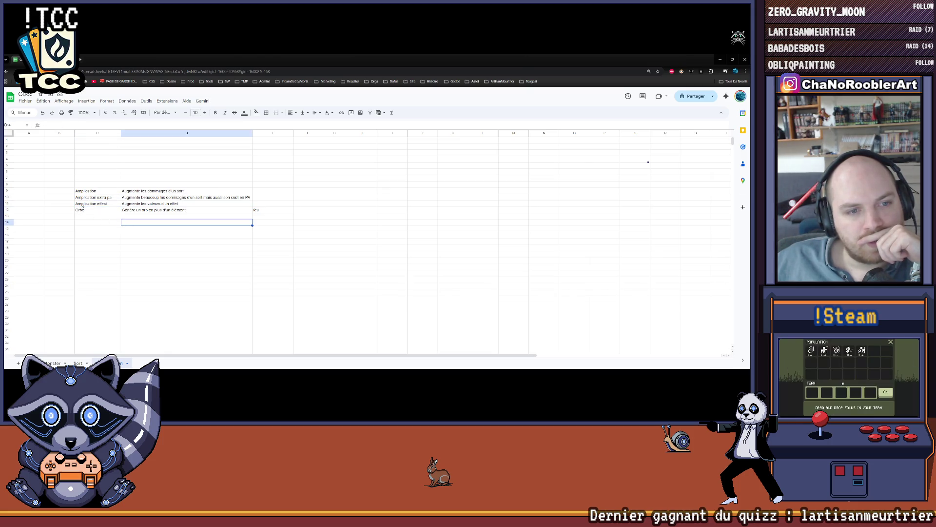
left_click(142, 205)
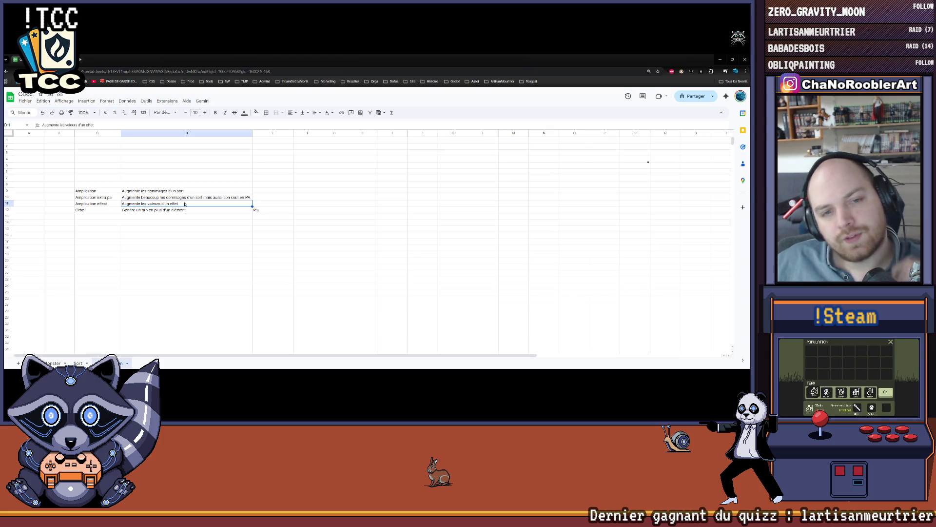
double_click(196, 202)
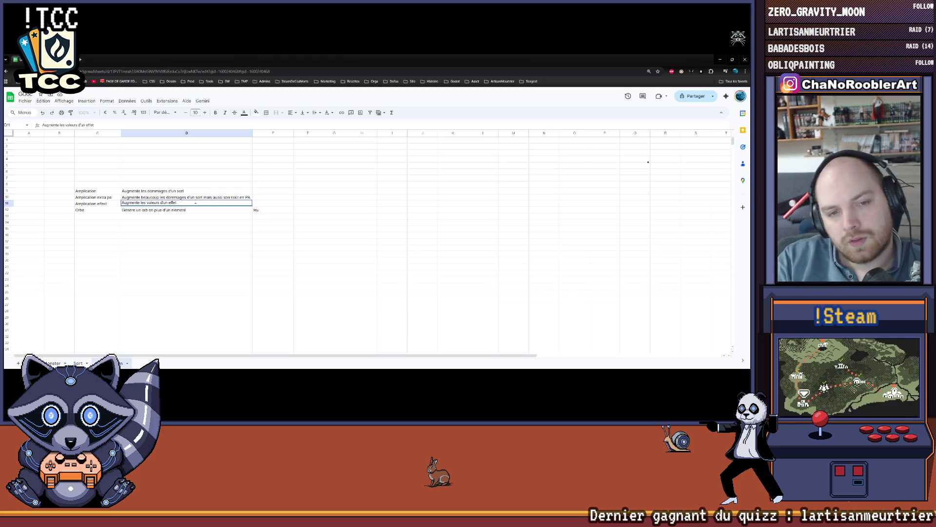
type(" contre")
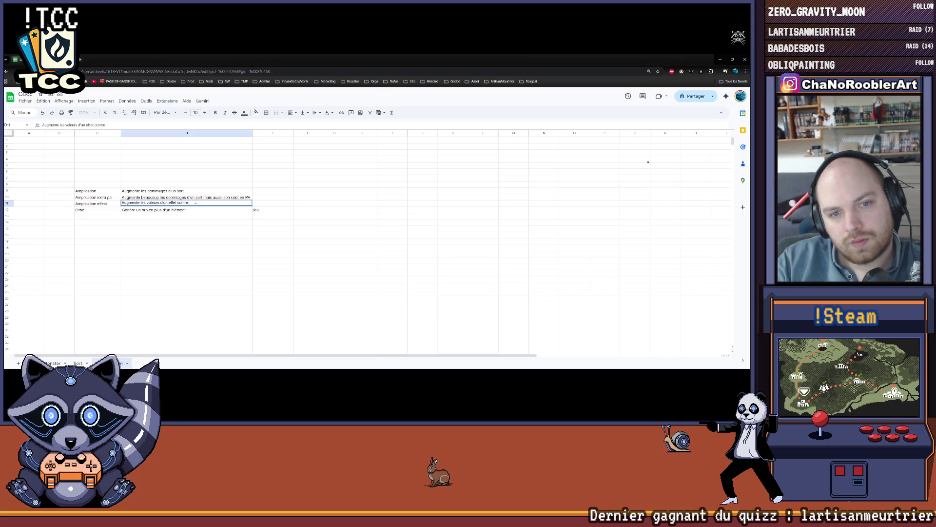
type(" un")
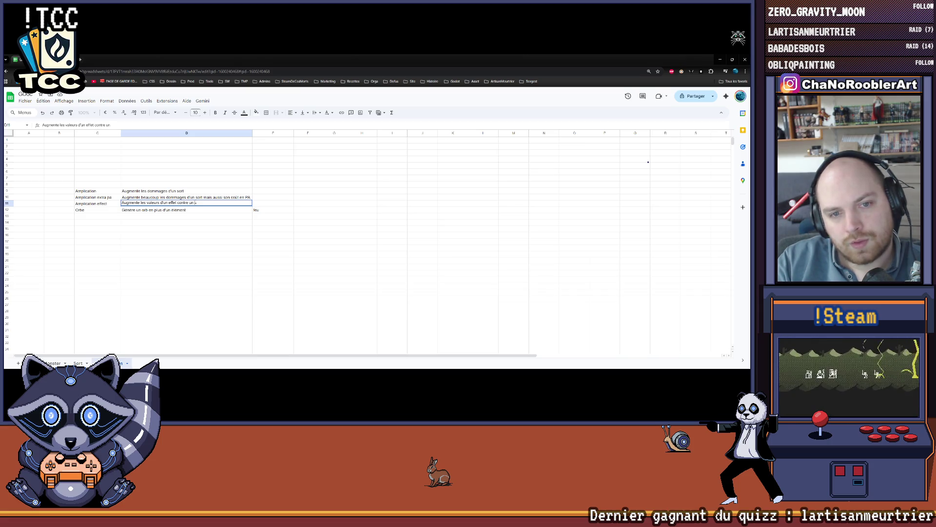
type(" e")
type("re d'orb (0")
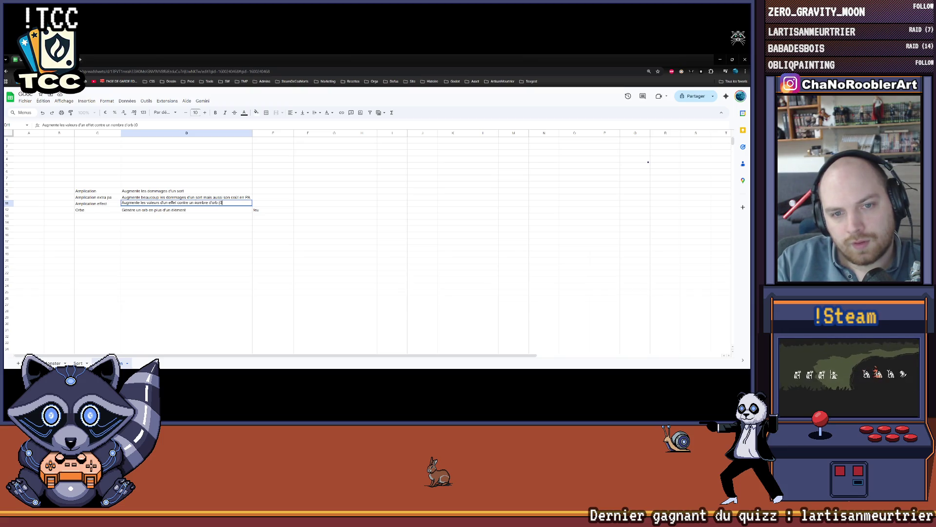
key("BackSpace")
key("ctrl+Return")
key("Down")
key("Down")
key("Down")
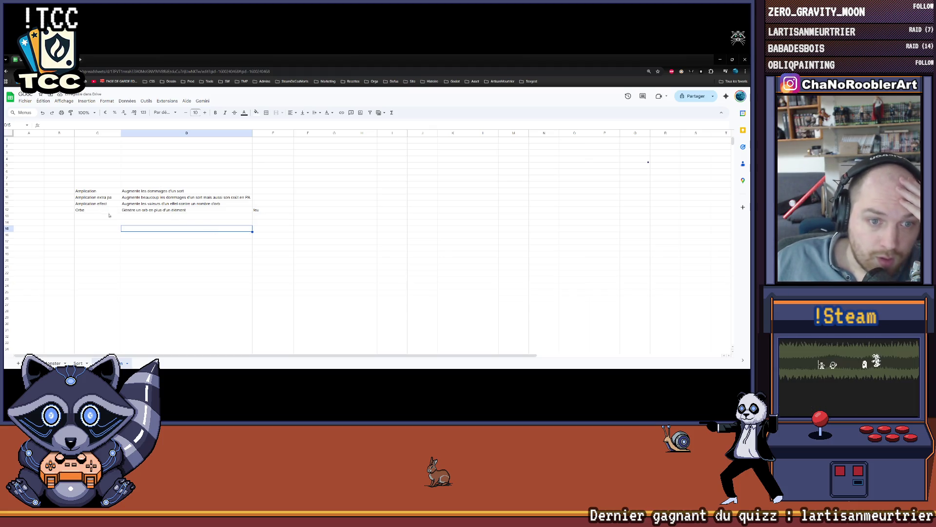
left_click(89, 211)
key("Right")
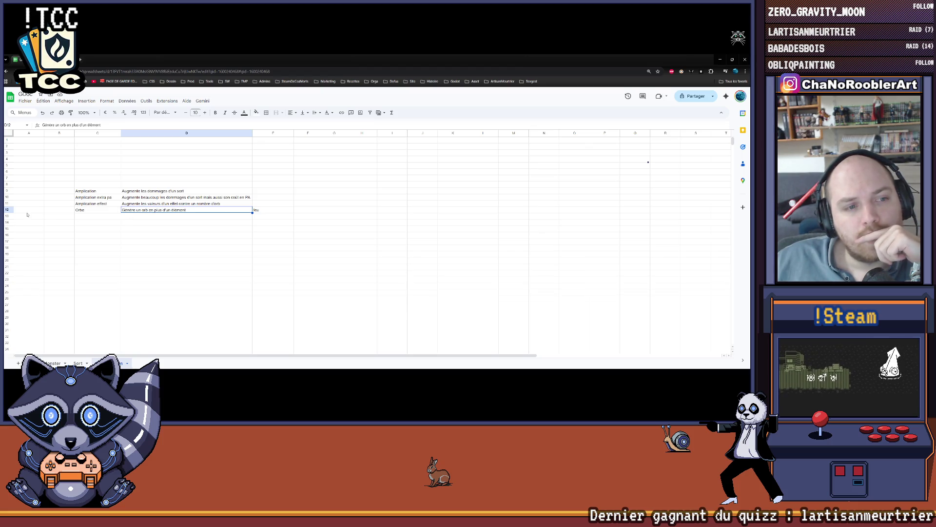
Step: Insert a blank row above Orbe and name the new entry 'Nb utilisation par tour'
right_click(7, 210)
left_click(85, 254)
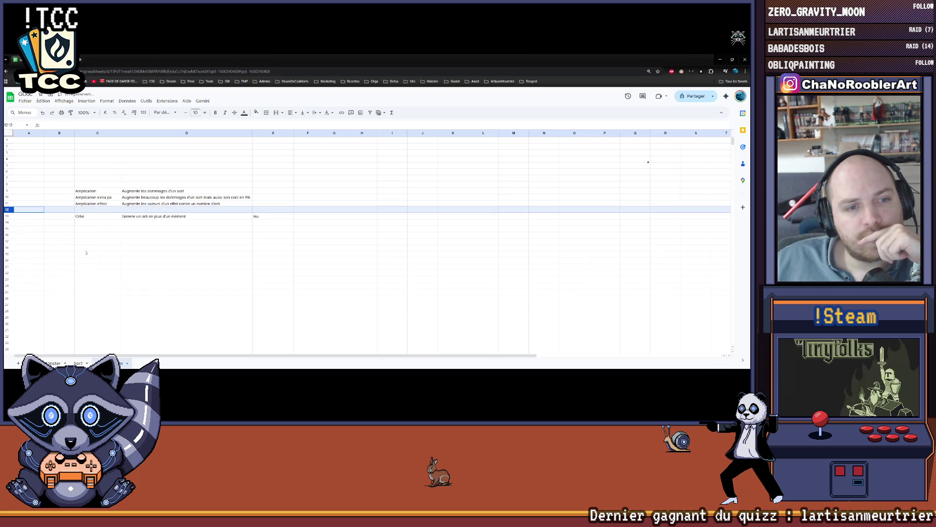
left_click(95, 209)
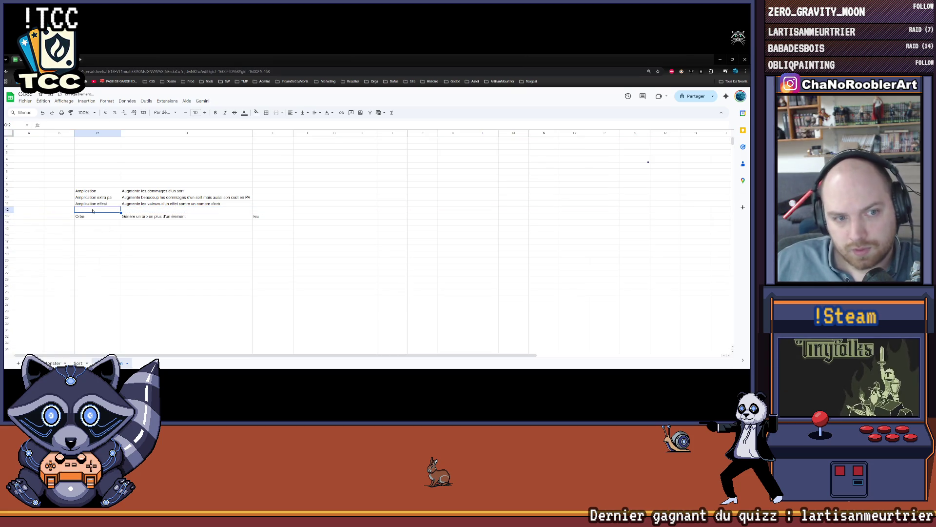
type("B")
key("BackSpace")
type("Nb yt")
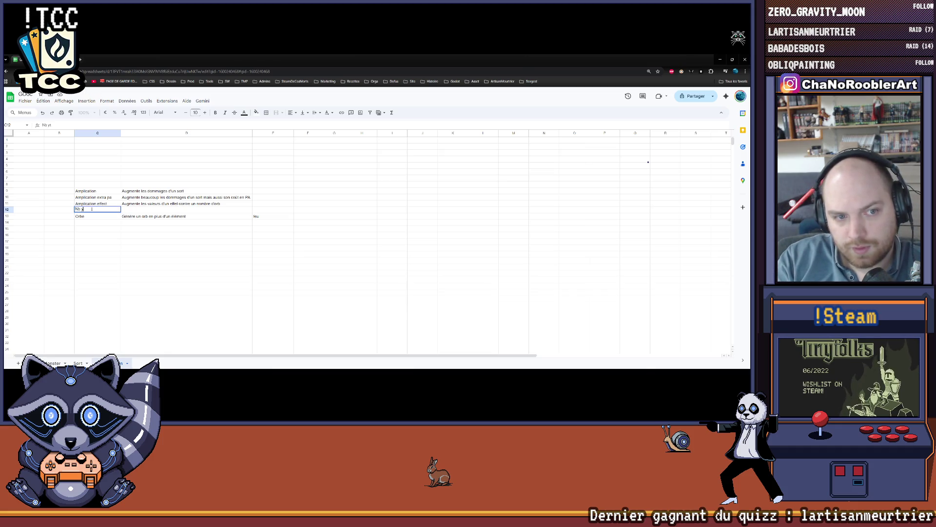
key("BackSpace")
key("BackSpace")
type("lisation")
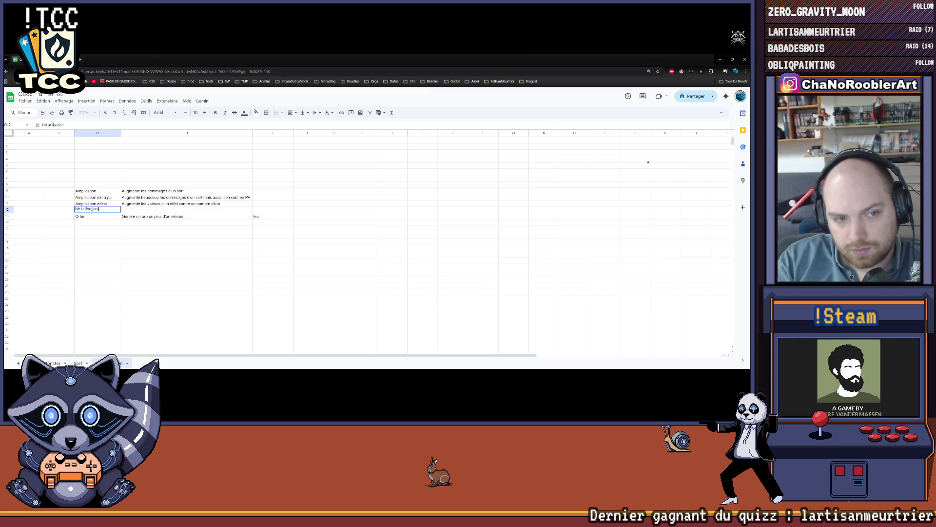
type(" par tour")
key("Tab")
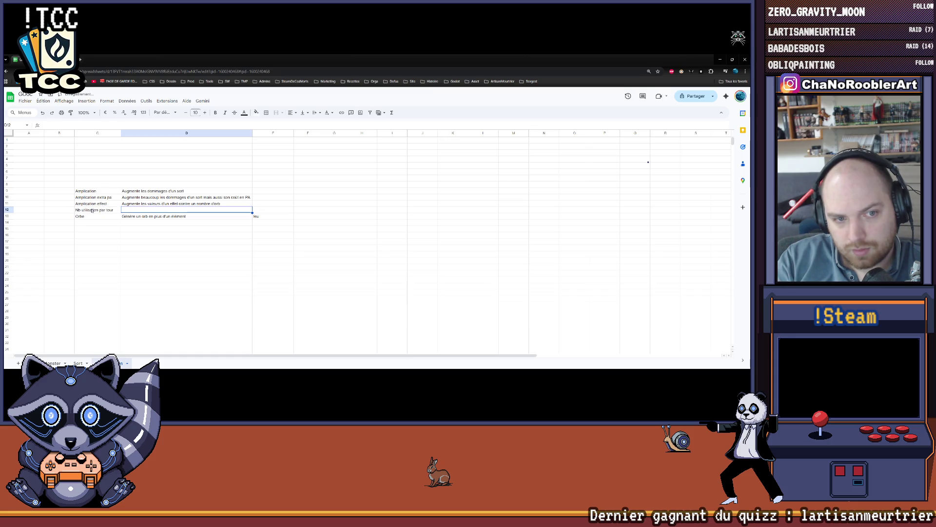
Step: Describe it as 'Augmente le nombre d'utilisation par tour du sort', correcting 'Augment' to 'Augmente'
type("Augment")
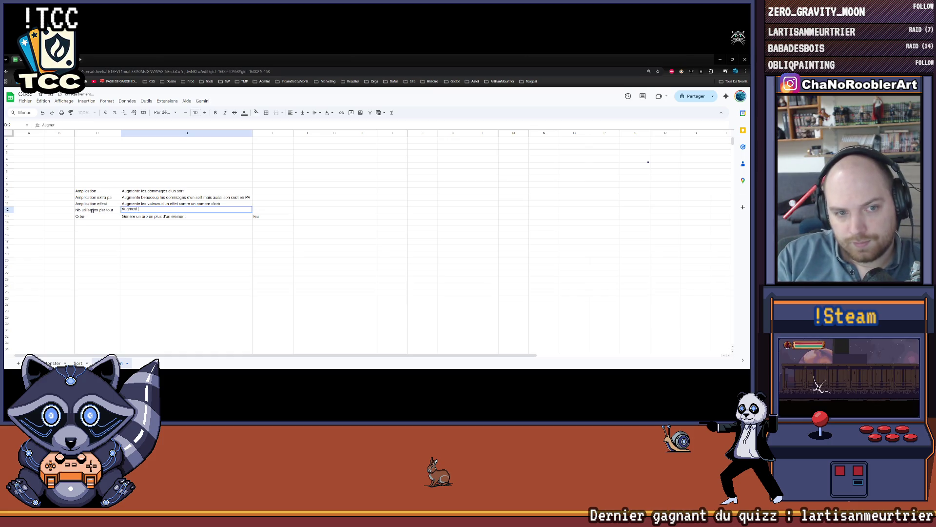
type(" le nombre d'u")
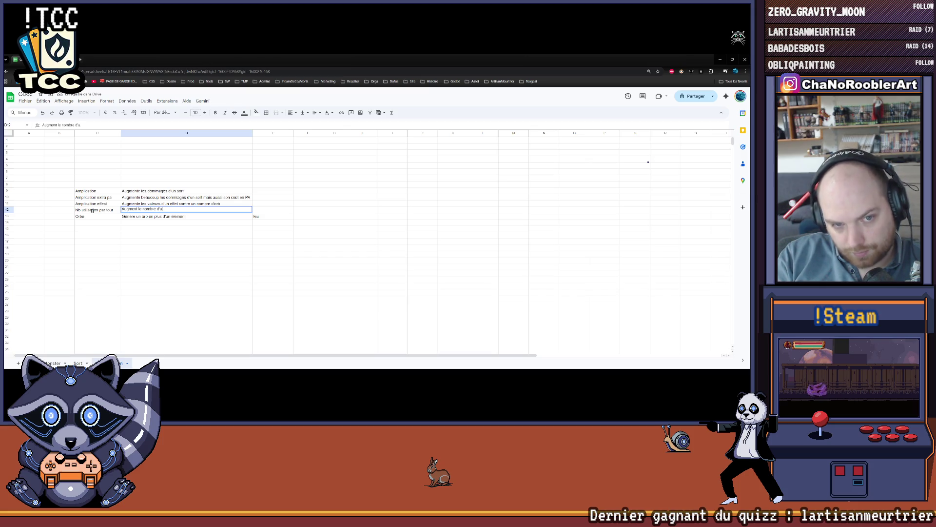
type("tilisation par tour du sort")
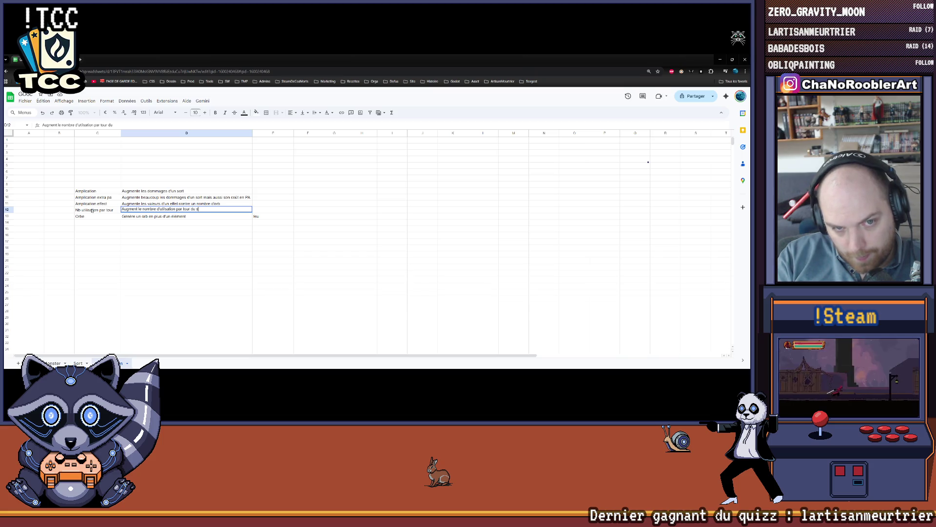
key("Return")
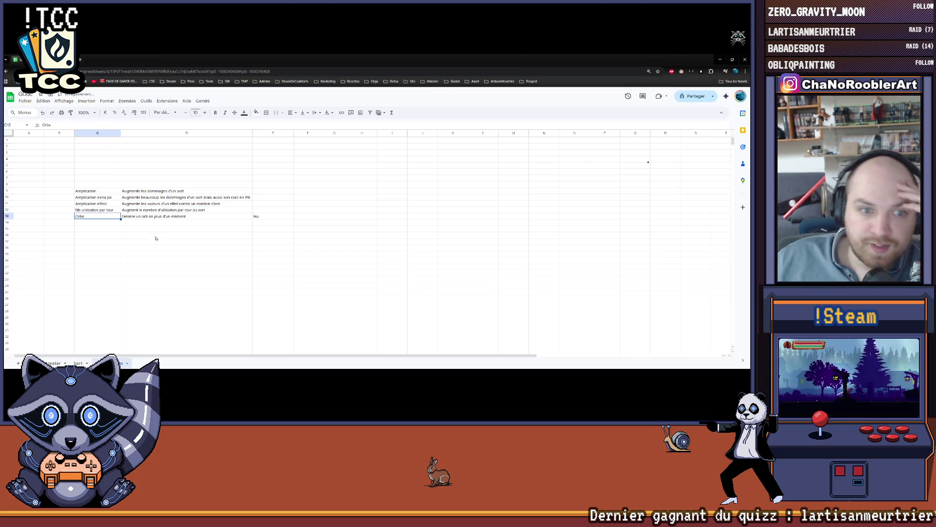
double_click(137, 210)
type("e")
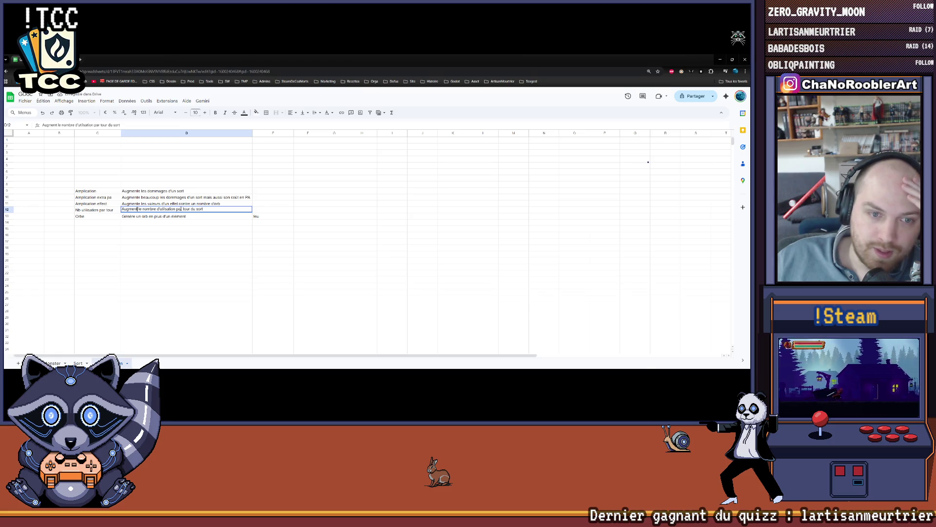
left_click(175, 246)
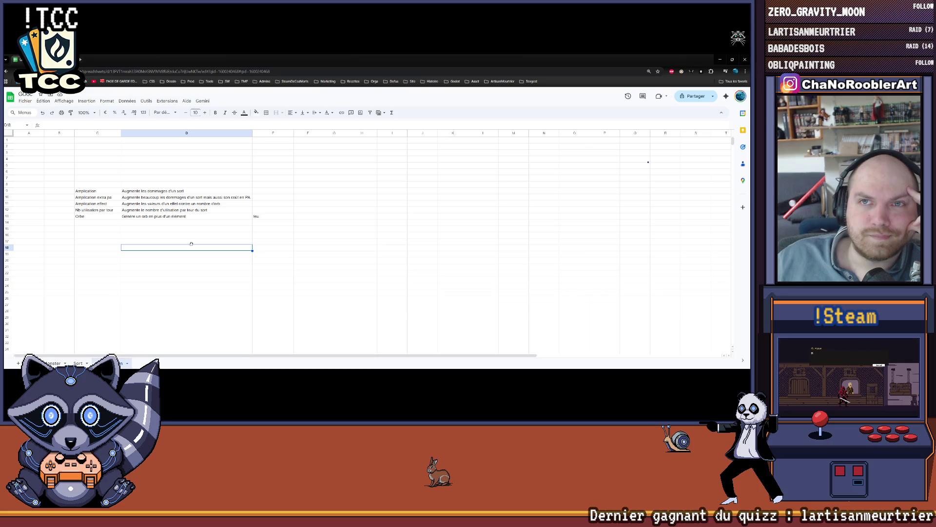
left_click(87, 209)
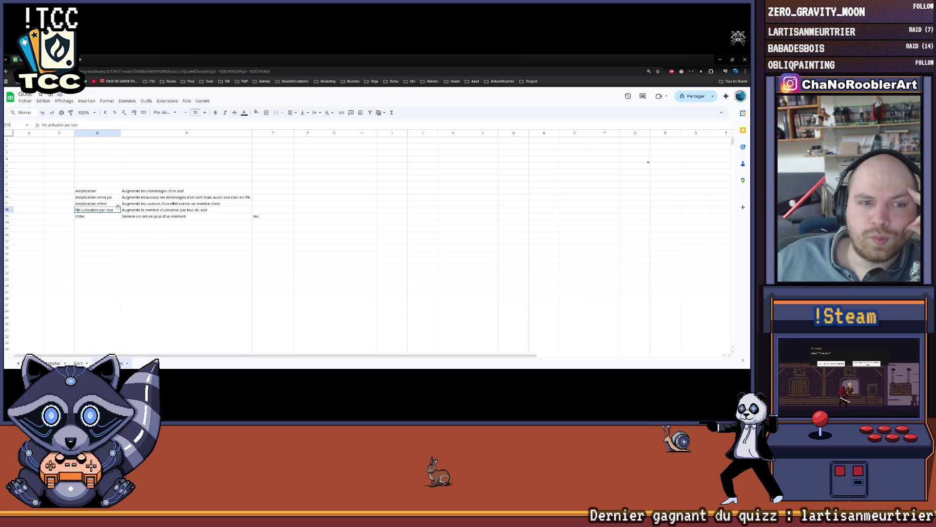
left_click_drag(118, 208, 161, 209)
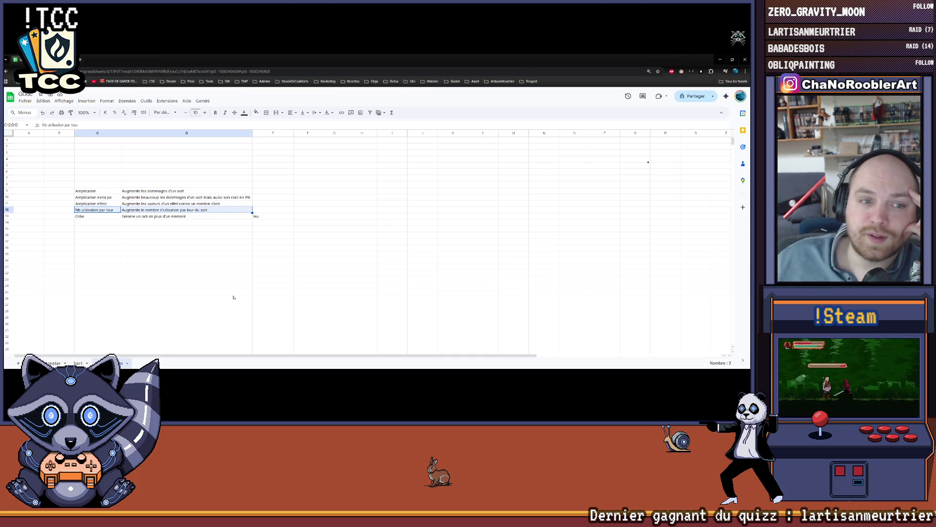
left_click(166, 231)
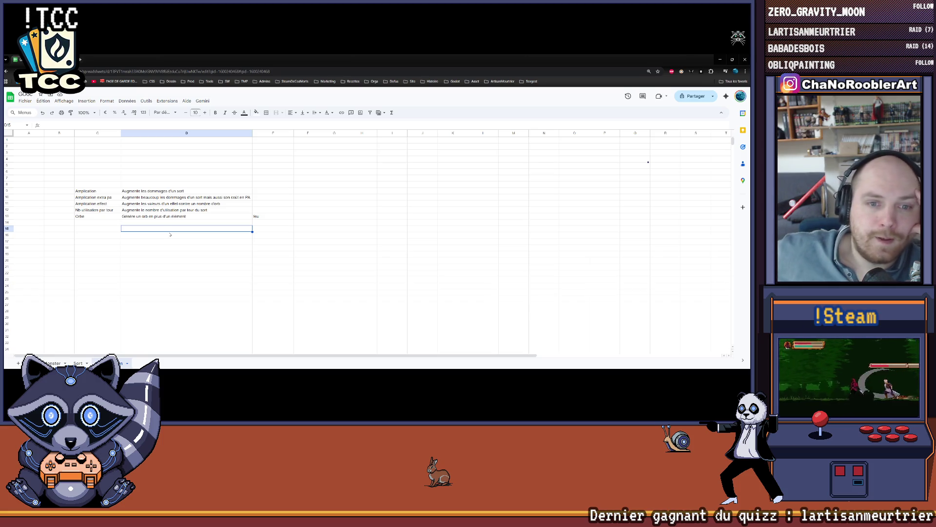
key("Up")
key("Up")
key("Up")
left_click_drag(111, 211, 147, 211)
left_click(138, 237)
key("ctrl+z")
left_click(138, 238)
left_click_drag(112, 211, 128, 211)
left_click(138, 238)
left_click(138, 236)
key("ctrl+z")
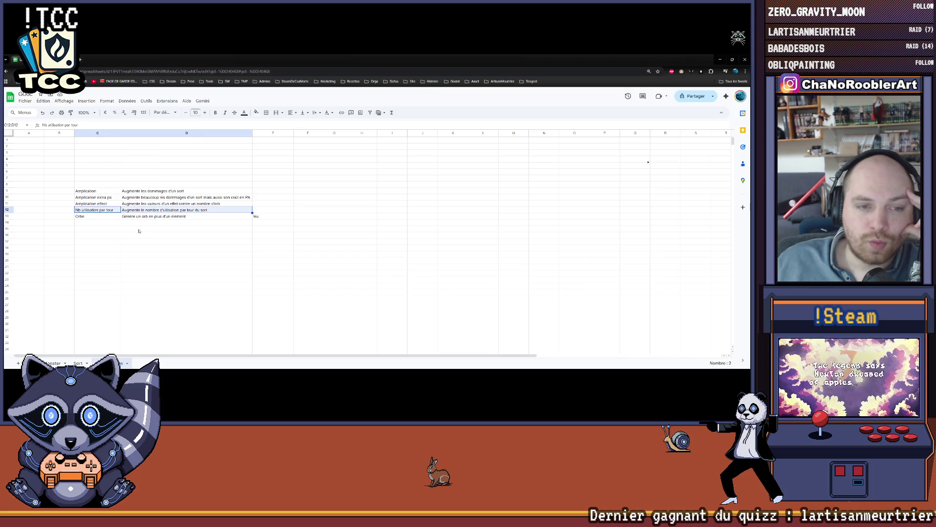
left_click(139, 230)
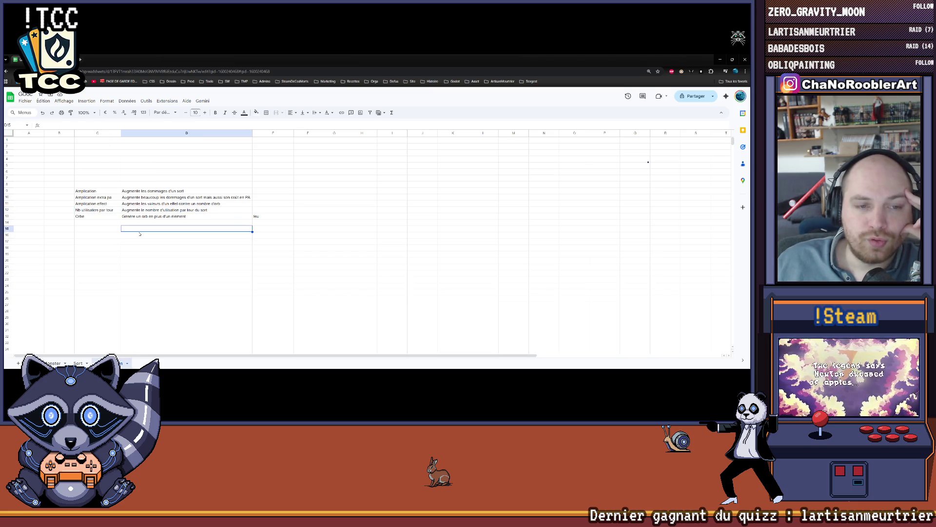
left_click(104, 211)
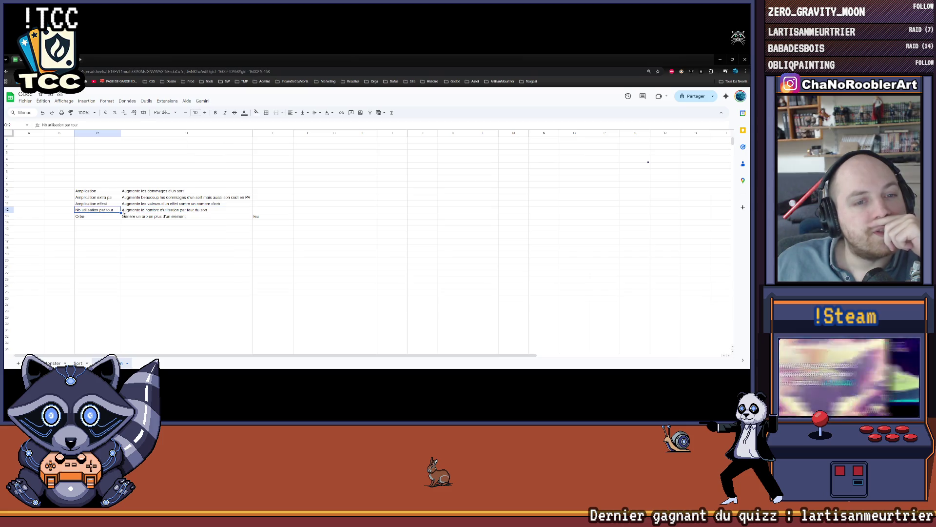
left_click_drag(104, 213, 251, 210)
key("ctrl+r")
left_click(140, 227)
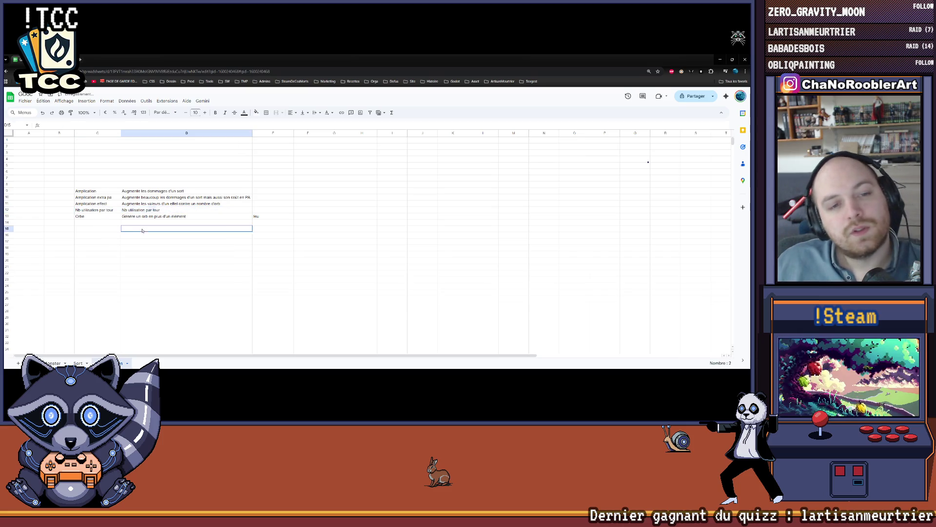
key("ctrl+z")
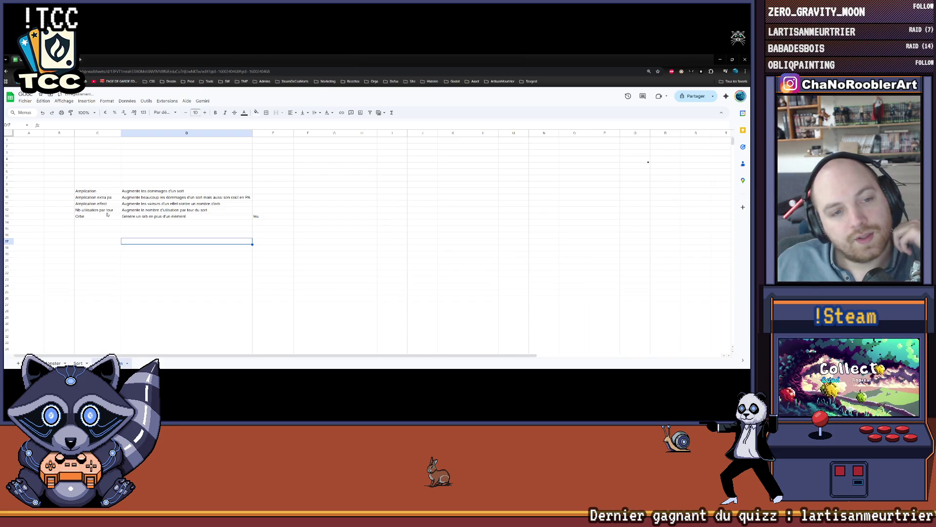
left_click(117, 246)
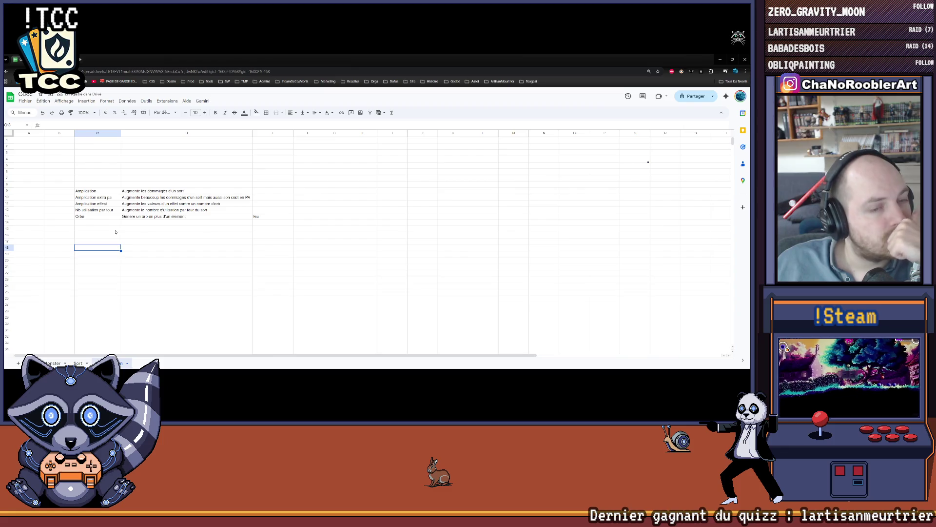
Step: Rename the C13 upgrade from 'Orbe' to 'Orbe générée'
mouse_move(485, 367)
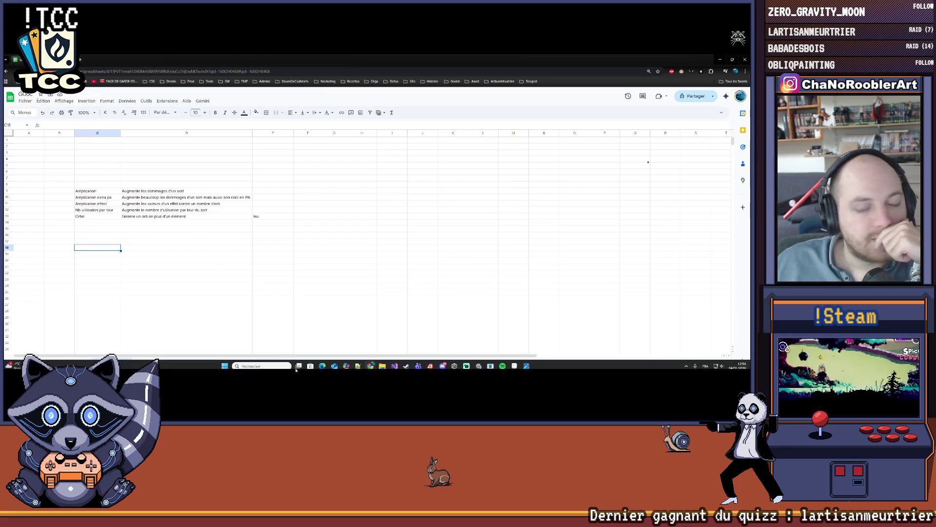
left_click(527, 364)
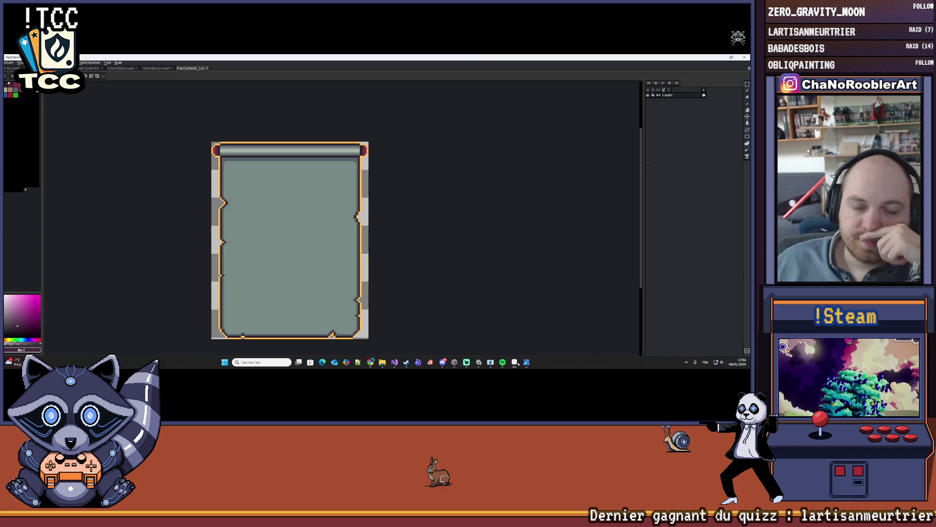
left_click(527, 363)
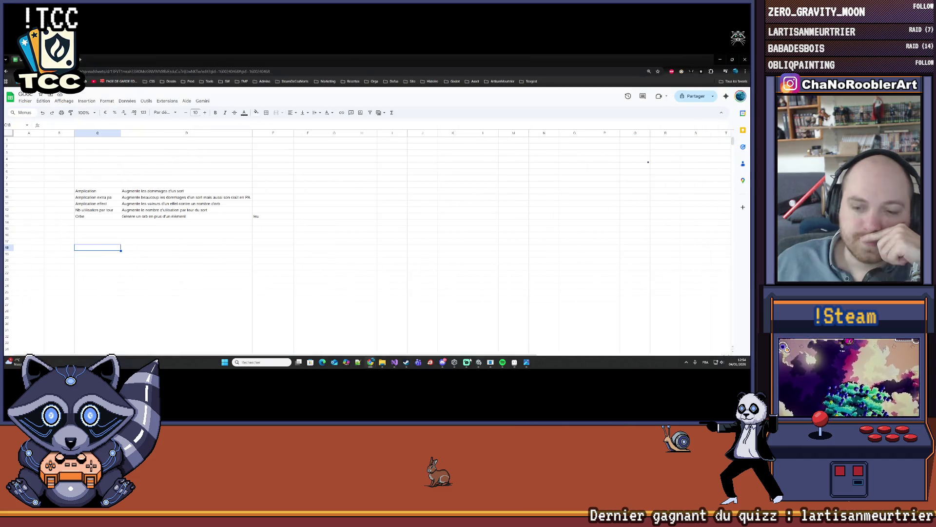
left_click(92, 225)
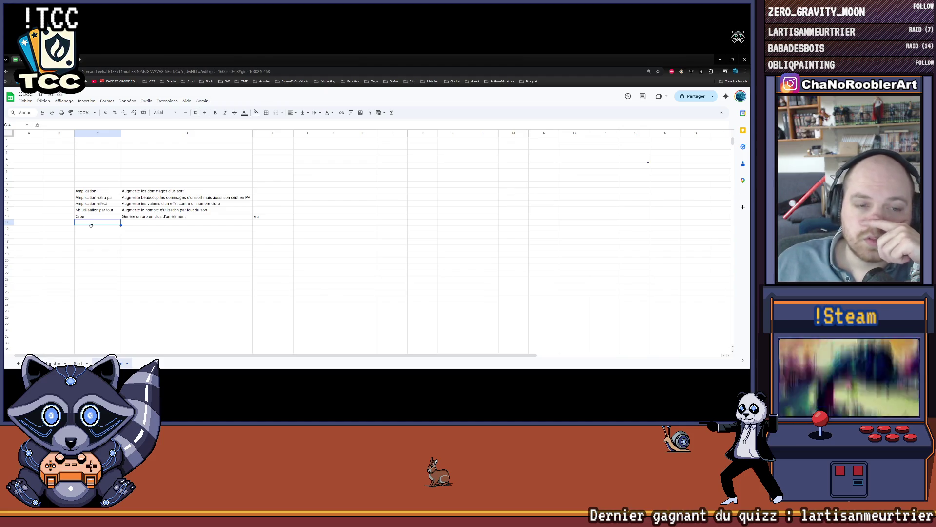
double_click(86, 217)
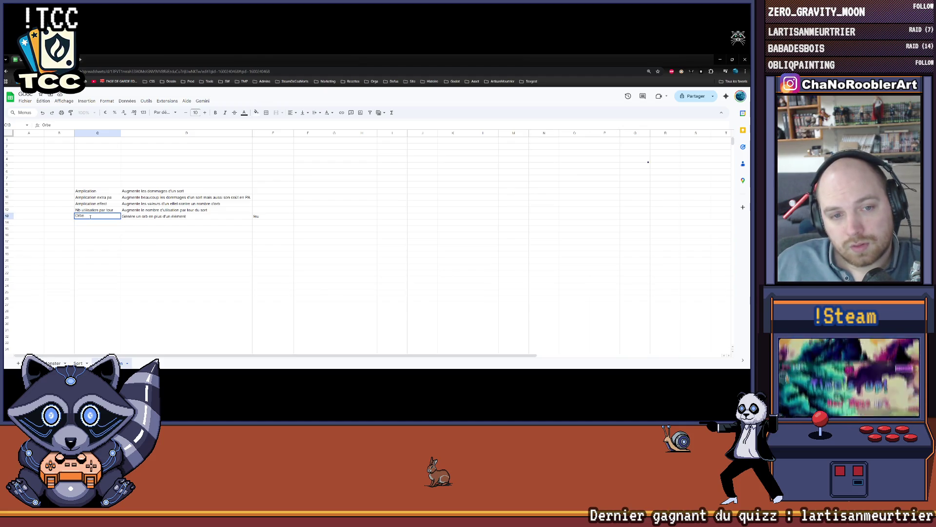
type(" généré")
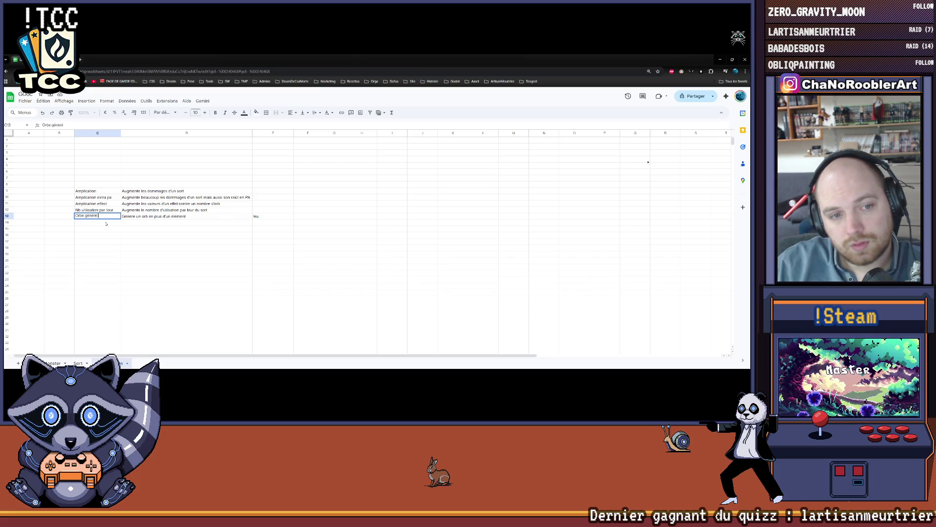
key("Return")
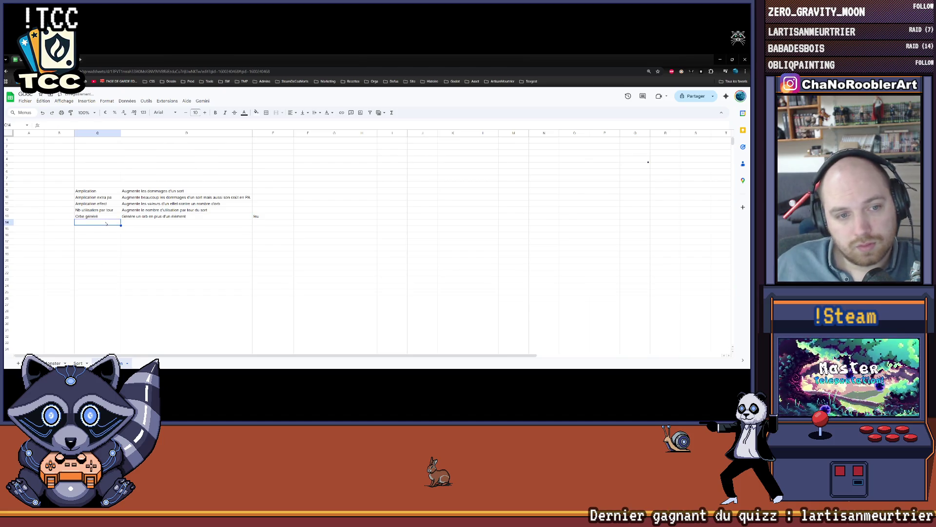
double_click(106, 216)
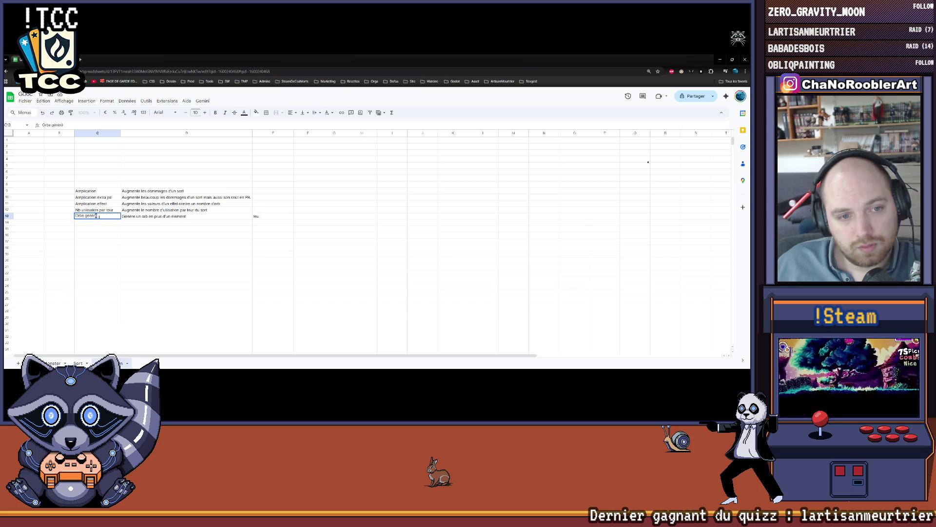
type("e")
key("Return")
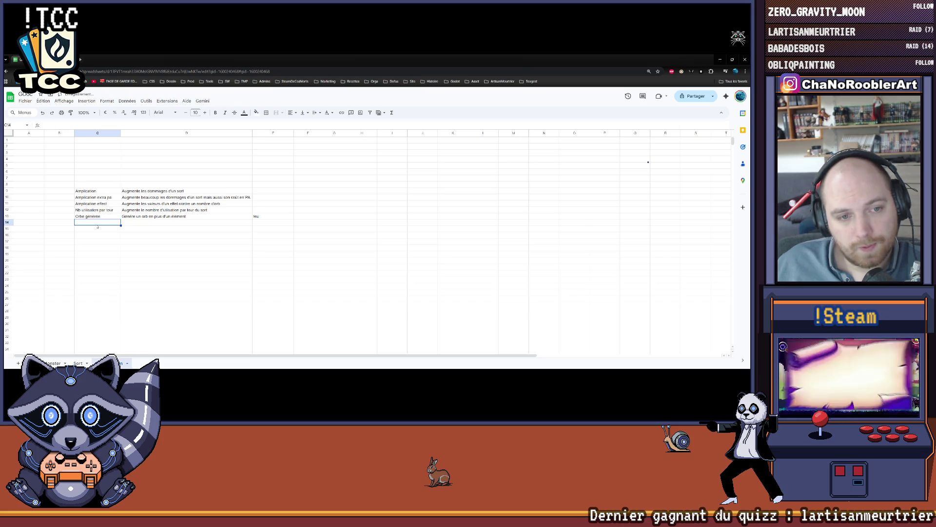
Step: Enter a new upgrade named 'Orbe' in C14, rejecting the autocomplete suggestion
type("Orbe")
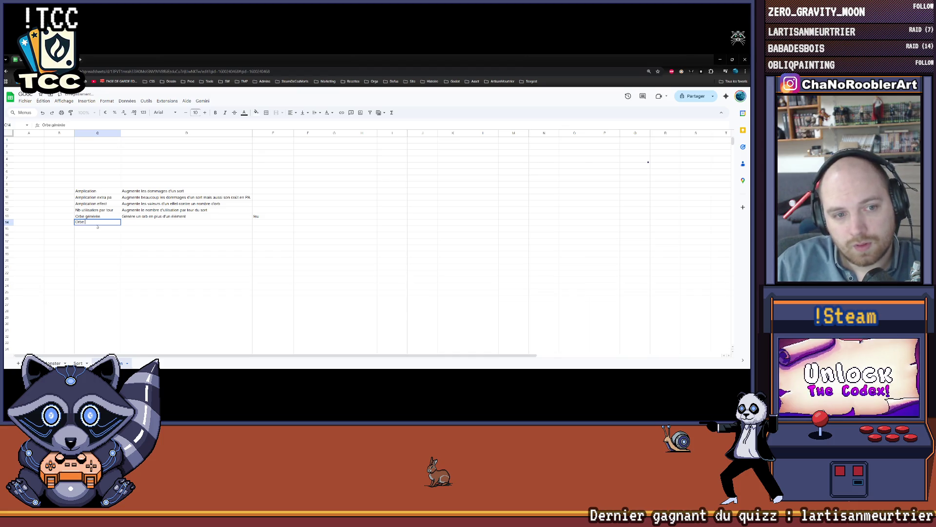
key("End")
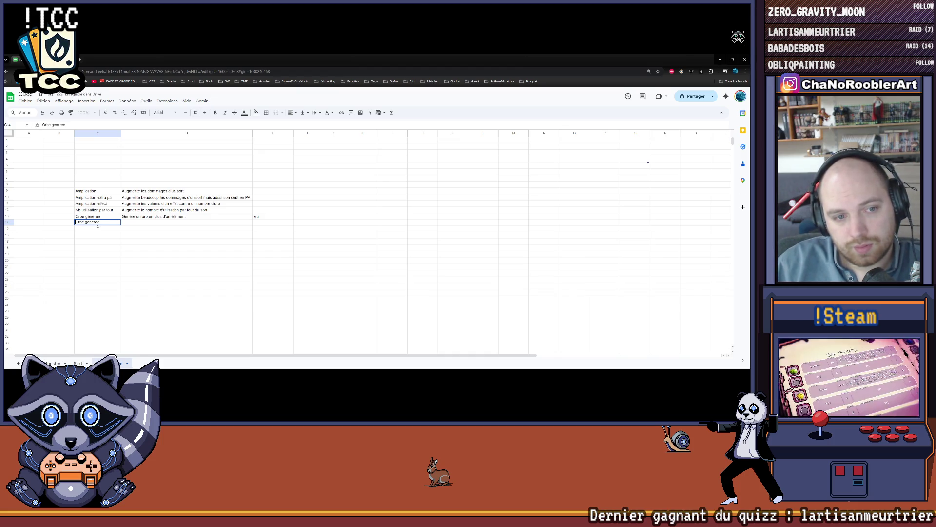
key("Delete")
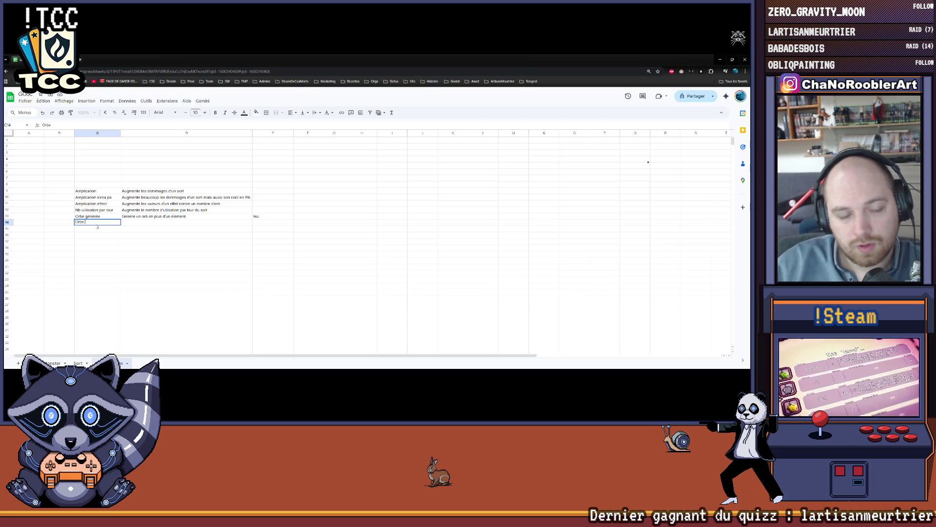
left_click(125, 217)
Step: Enter 'Réduction du cout en orb' as the new Orbe's description in D14
left_click(137, 223)
type("R")
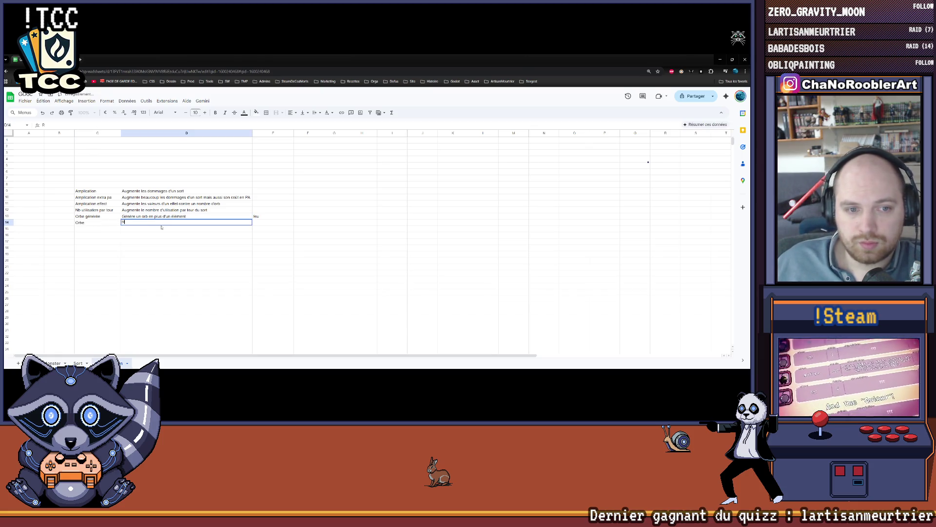
type("éduction d'")
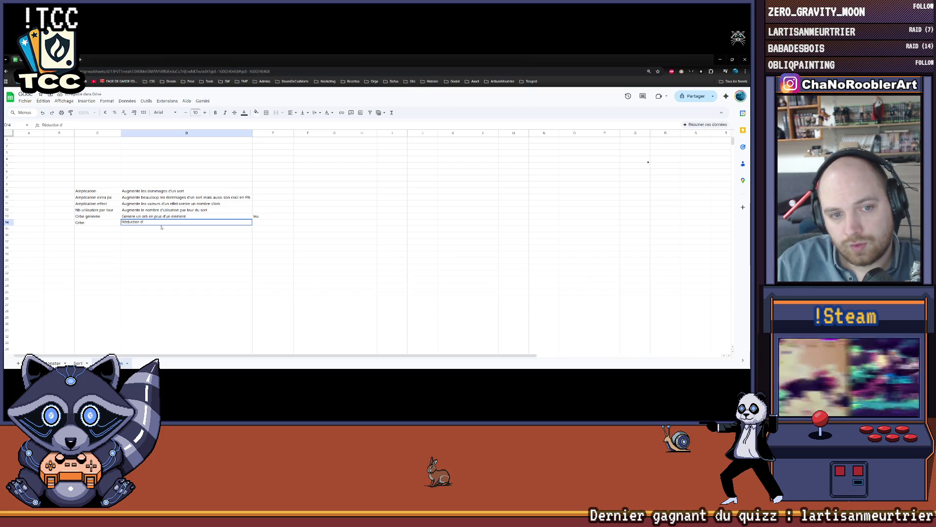
key("BackSpace")
type("du cout en cr")
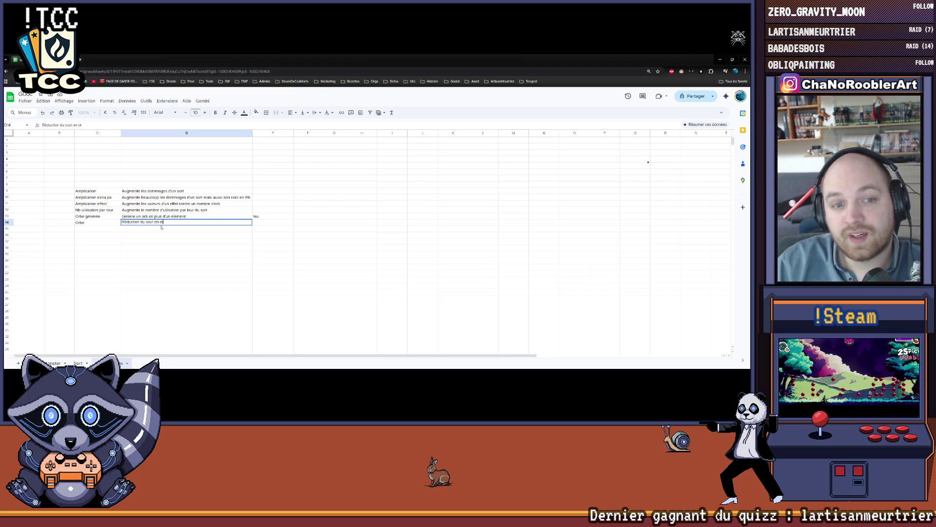
type("b")
key("Return")
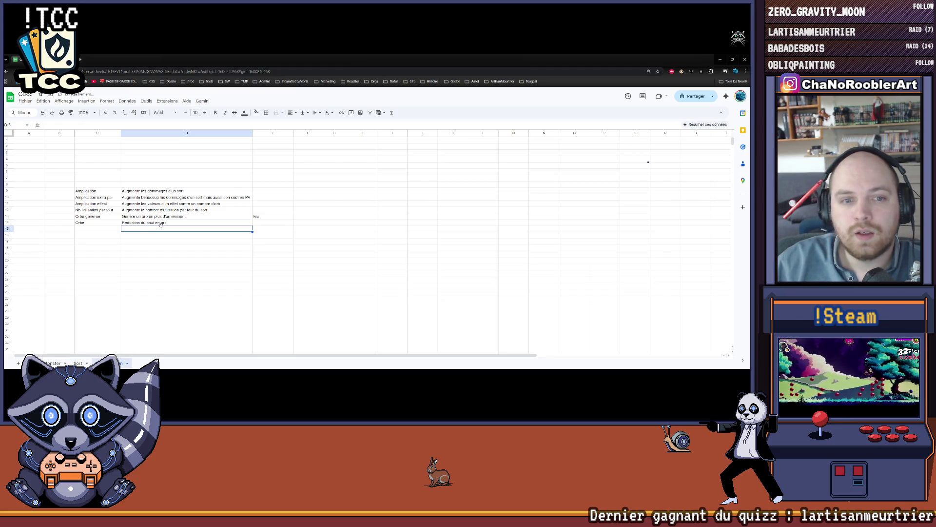
Step: Copy the orb rows and select the Orbe générée and Orbe entries in C13:D14
left_click(159, 221)
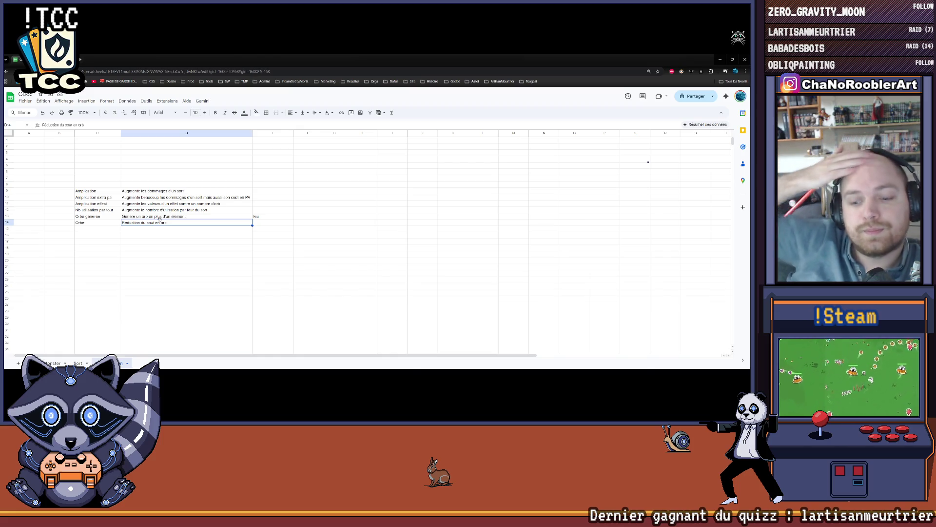
key("Return")
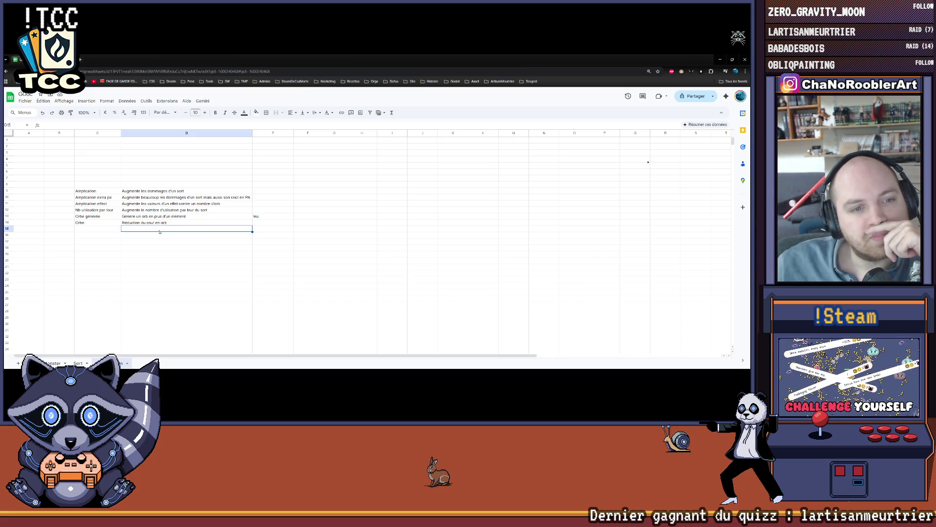
left_click(133, 237)
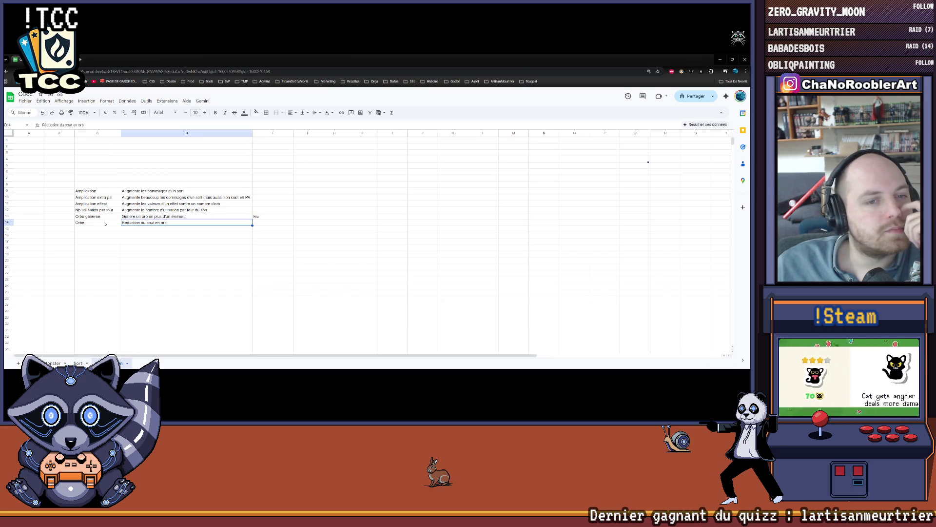
key("ctrl+c")
mouse_move(92, 216)
left_mouse_down()
mouse_move(147, 222)
mouse_move(109, 228)
left_mouse_up()
Step: Shift the Orbe rows down one row, then undo to keep them in place
left_click(100, 236)
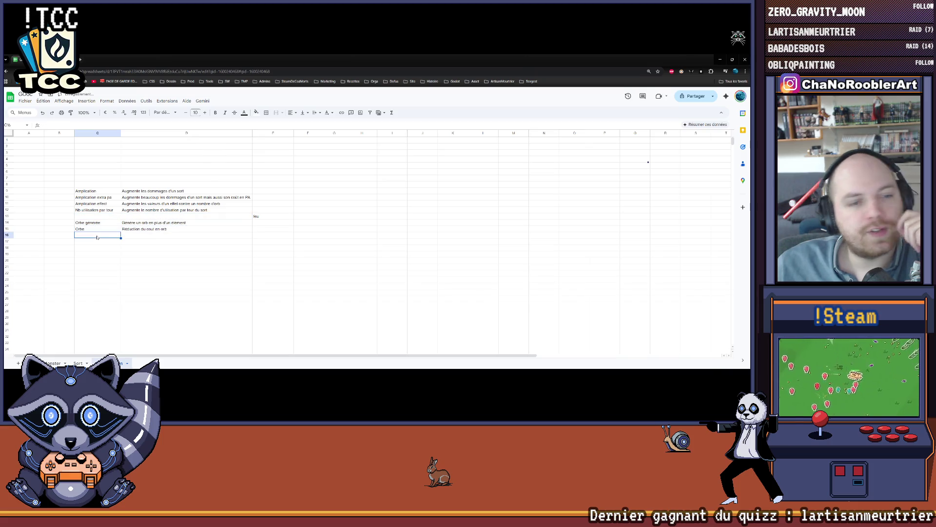
key("ctrl+z")
left_click(99, 237)
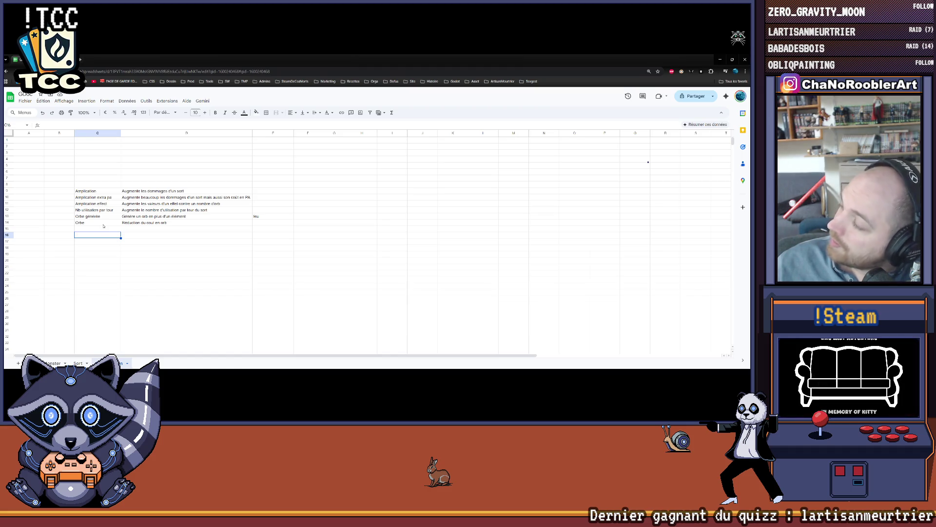
left_click_drag(84, 191, 152, 222)
left_click(154, 228)
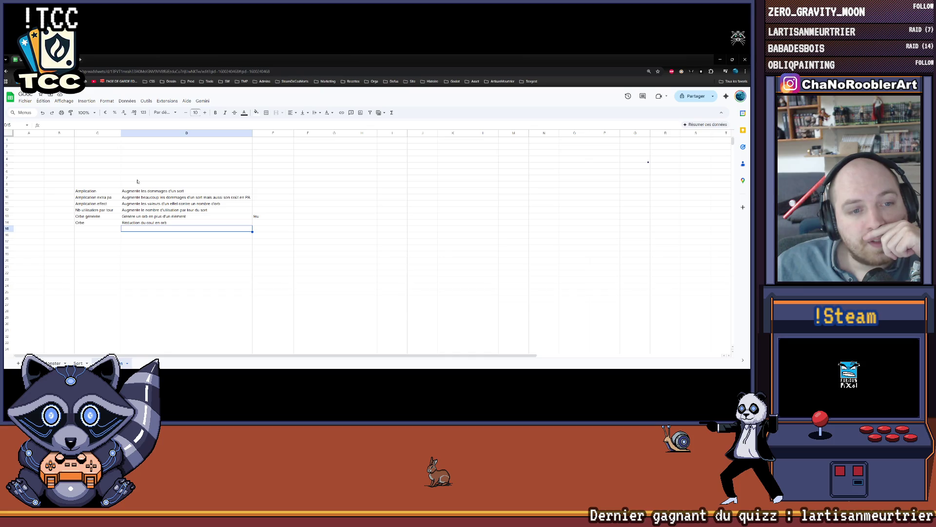
Step: Clear the stray word 'feu' from E13 beside Orbe générée, then switch to Unity
left_click(257, 216)
double_click(256, 216)
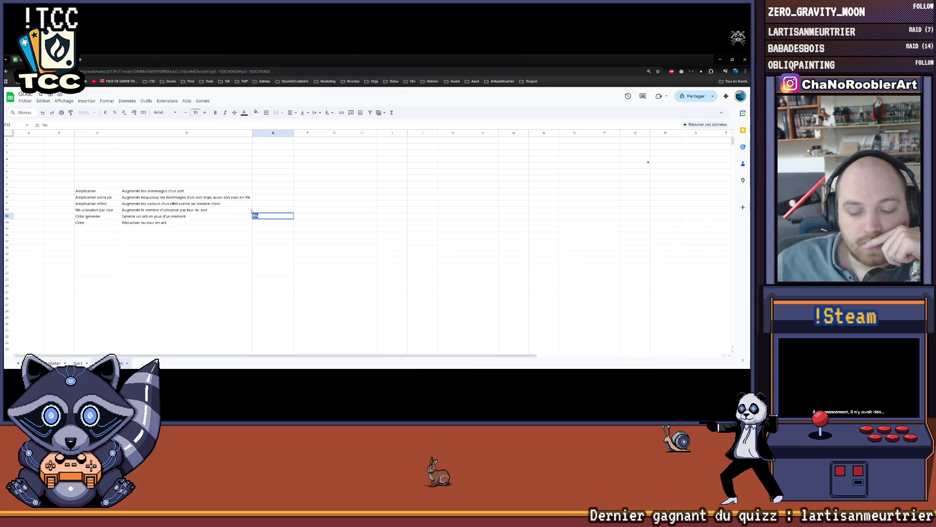
key("BackSpace")
key("Return")
mouse_move(328, 368)
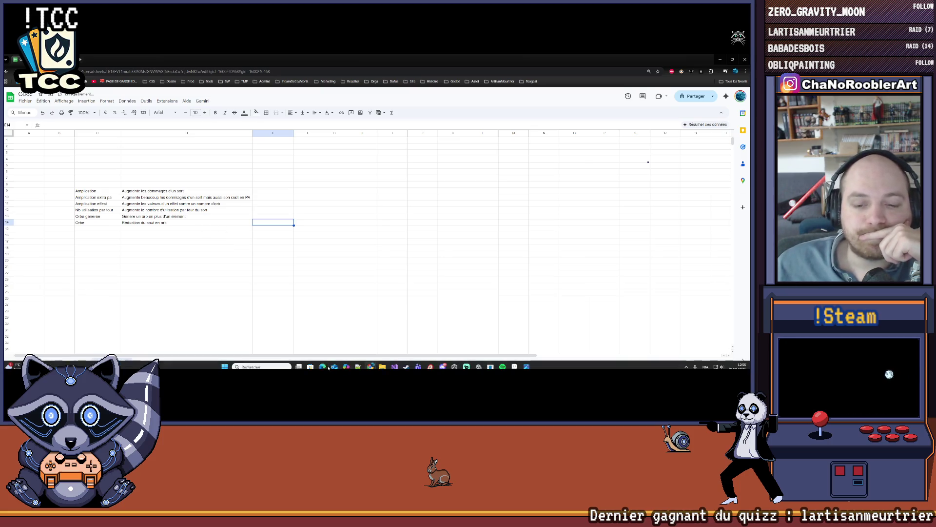
mouse_move(398, 364)
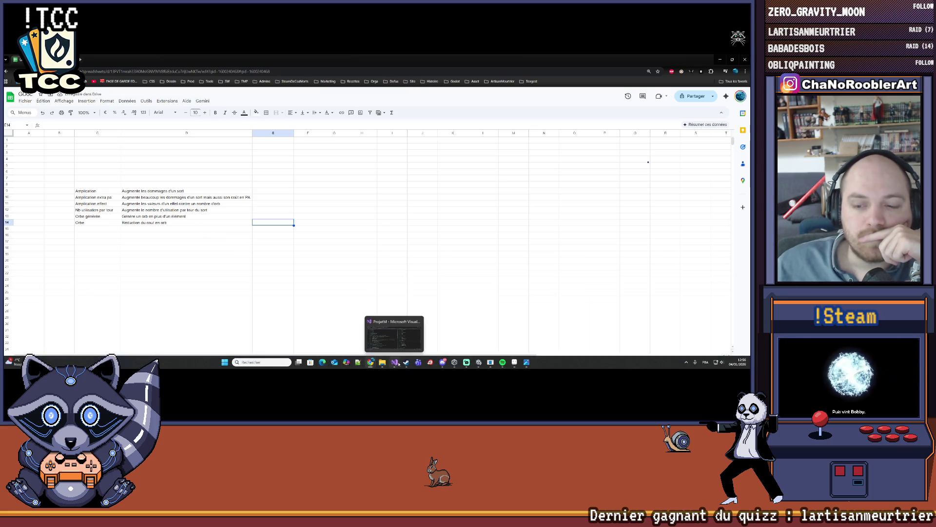
left_click(479, 364)
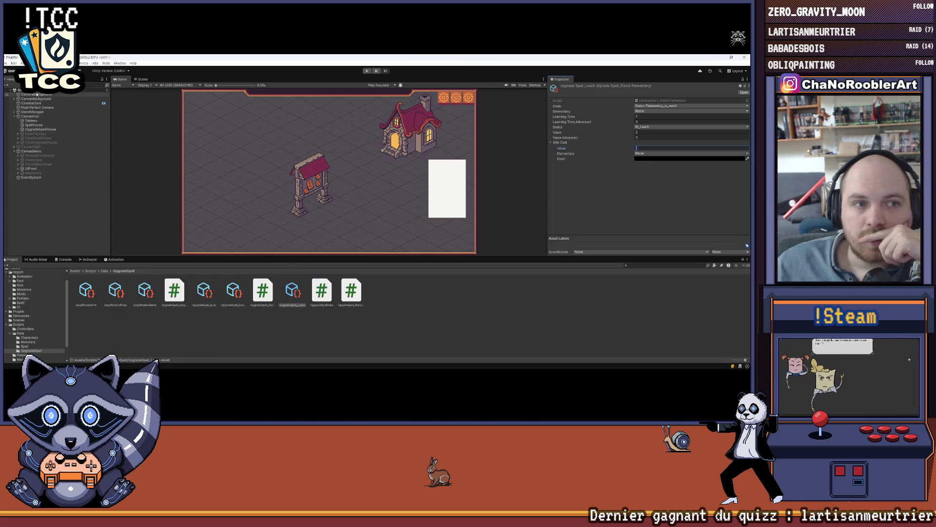
Step: Enlarge the Game view, play, and start a new game with an apprentice wizard and F_Flameiris/F_Burn
left_click_drag(328, 256, 328, 287)
key("ctrl+p")
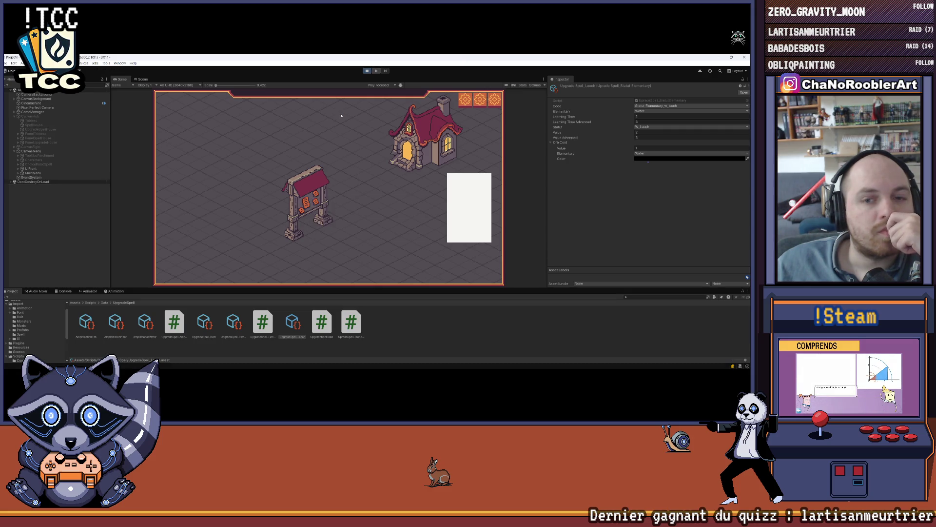
left_click(337, 161)
left_click(331, 193)
left_click(328, 188)
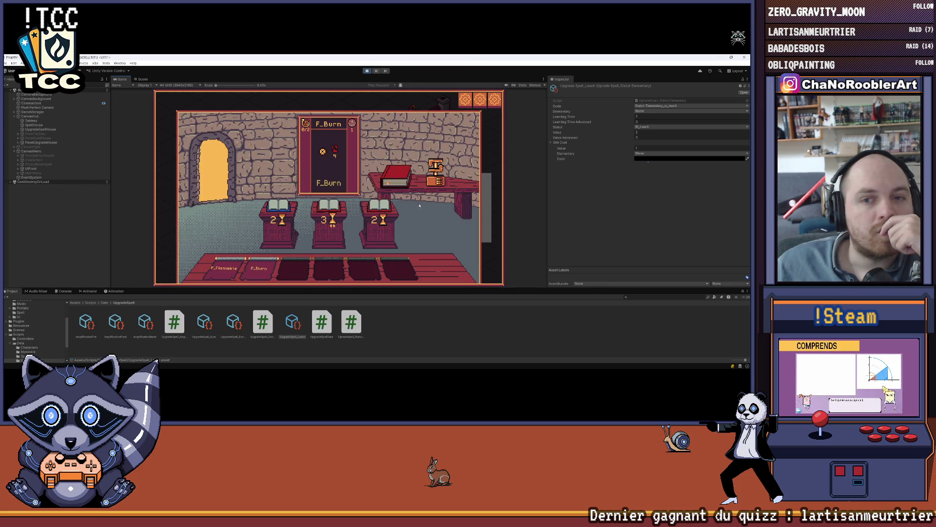
Step: Bring the upgrade spreadsheet back to the front
mouse_move(381, 203)
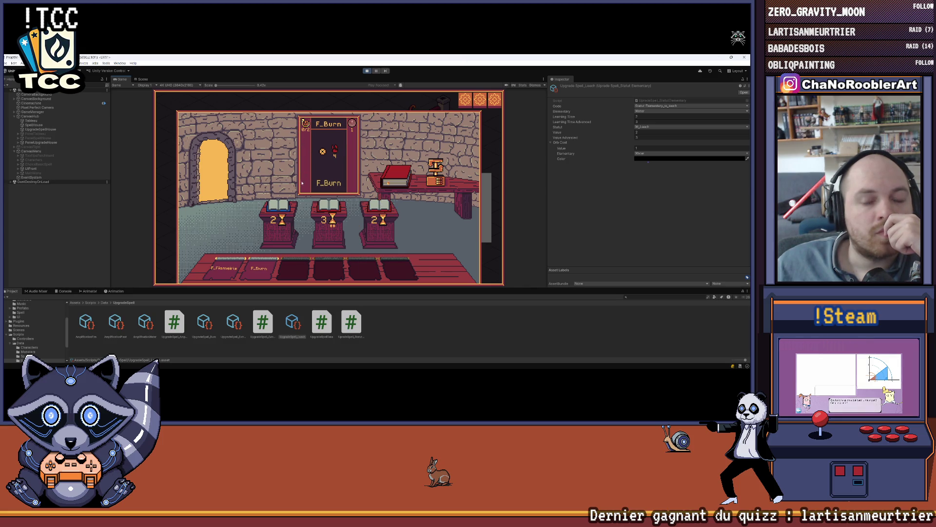
mouse_move(325, 204)
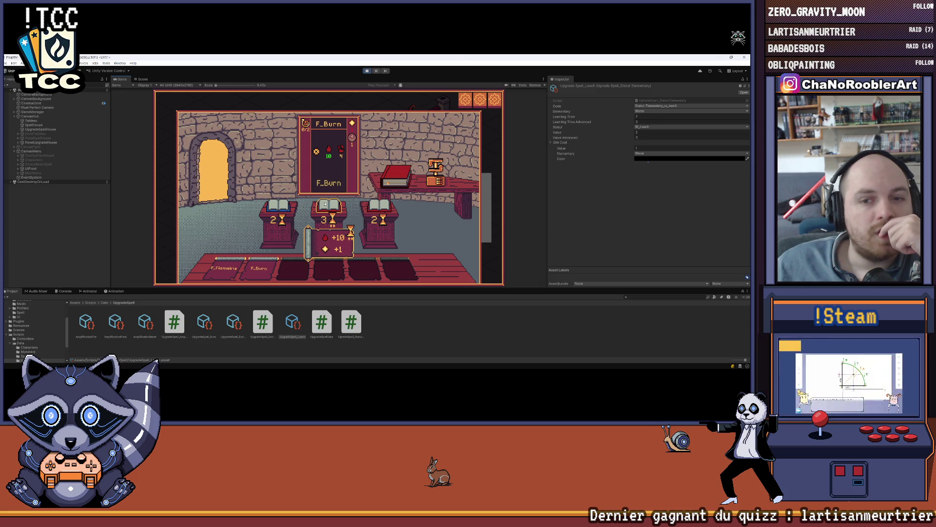
mouse_move(282, 203)
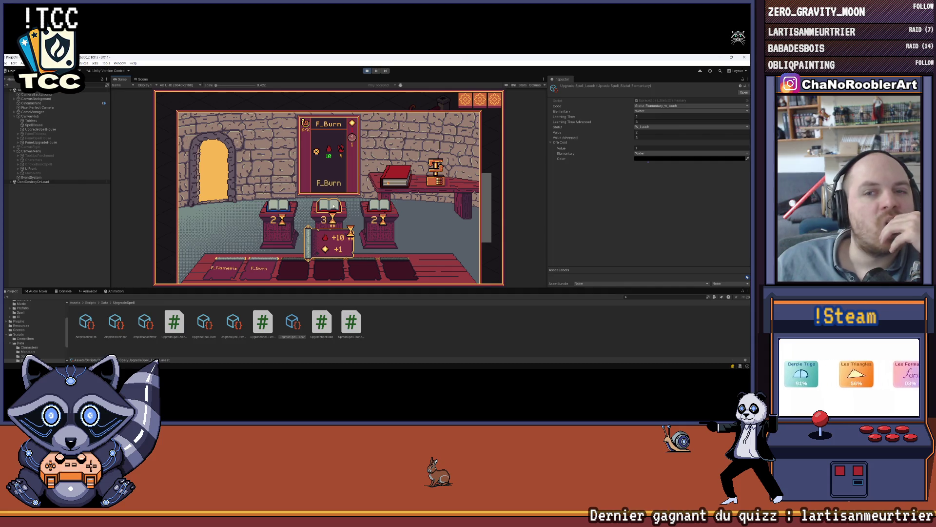
mouse_move(499, 366)
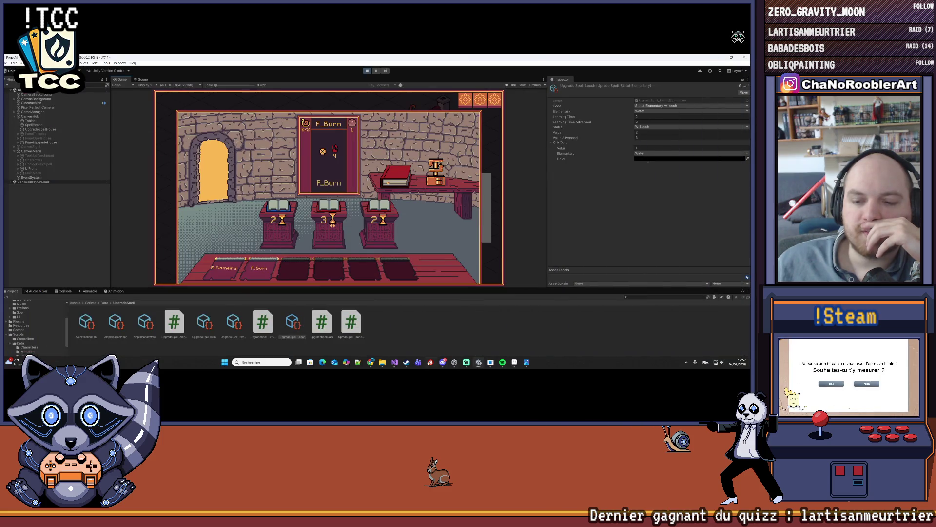
mouse_move(394, 365)
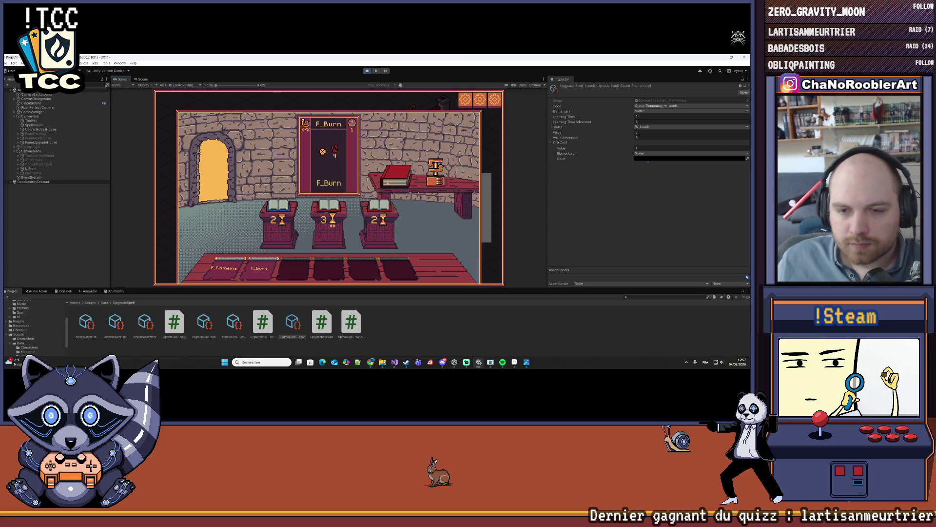
mouse_move(370, 363)
left_click(446, 327)
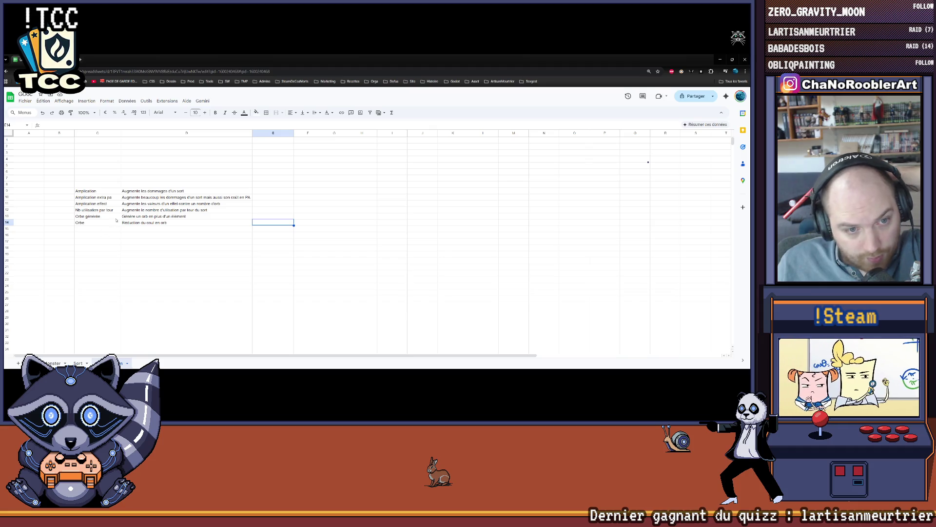
Step: Add 'Reduction de PA' in C15 described 'Réduit le cout en PA d'un sort', then return to Unity
double_click(85, 228)
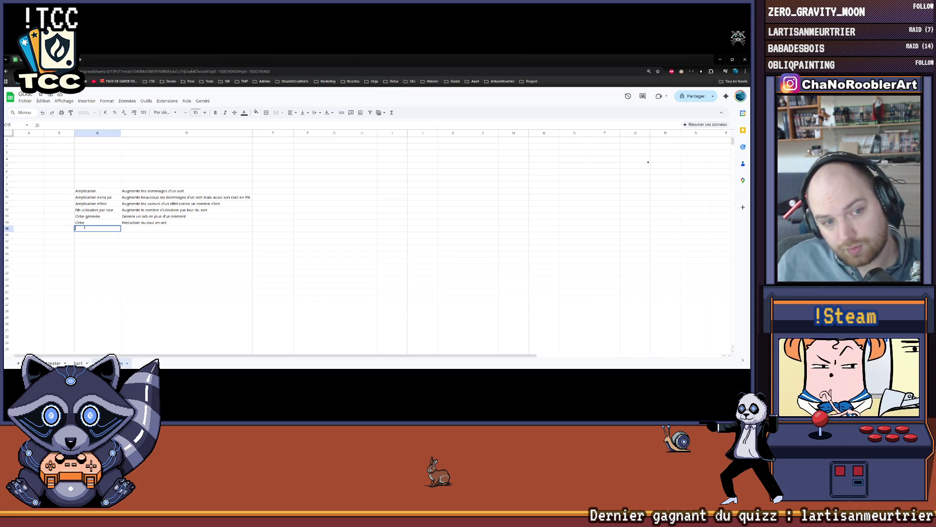
type("Re")
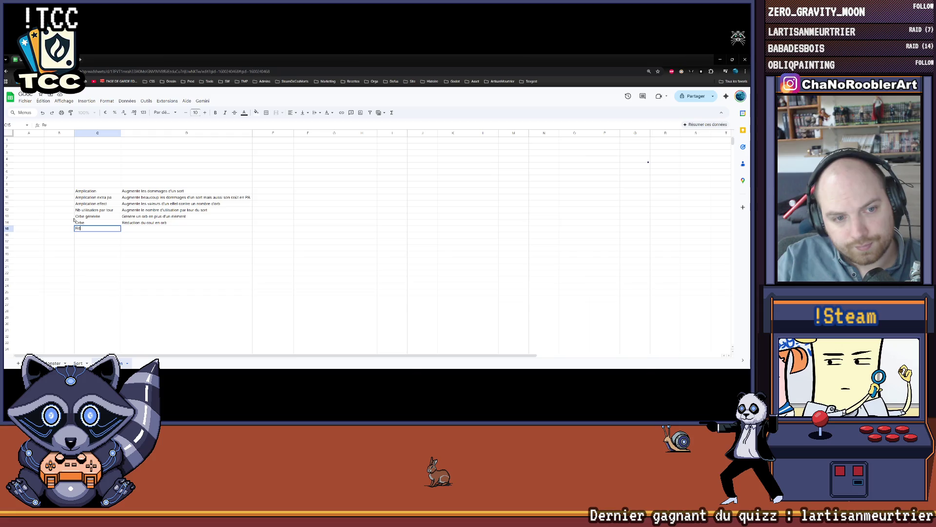
type("duction du")
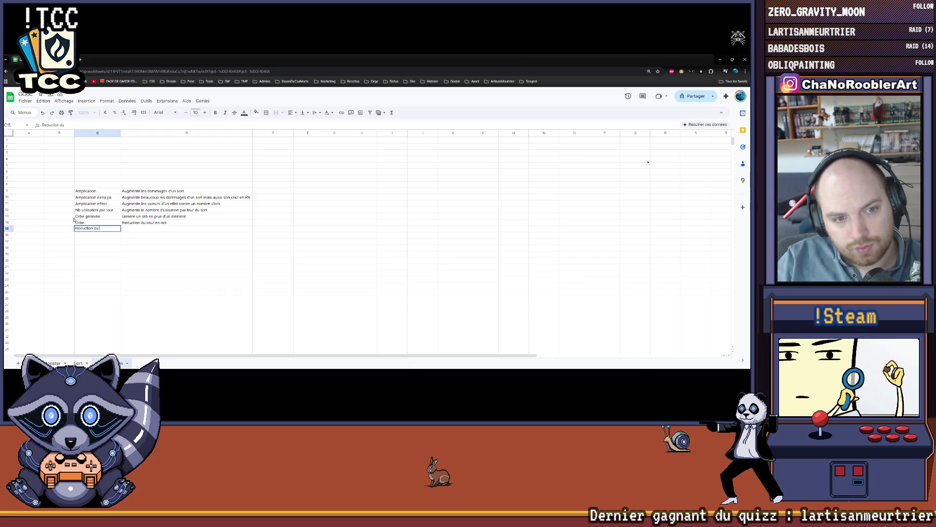
key("BackSpace")
type("e PA")
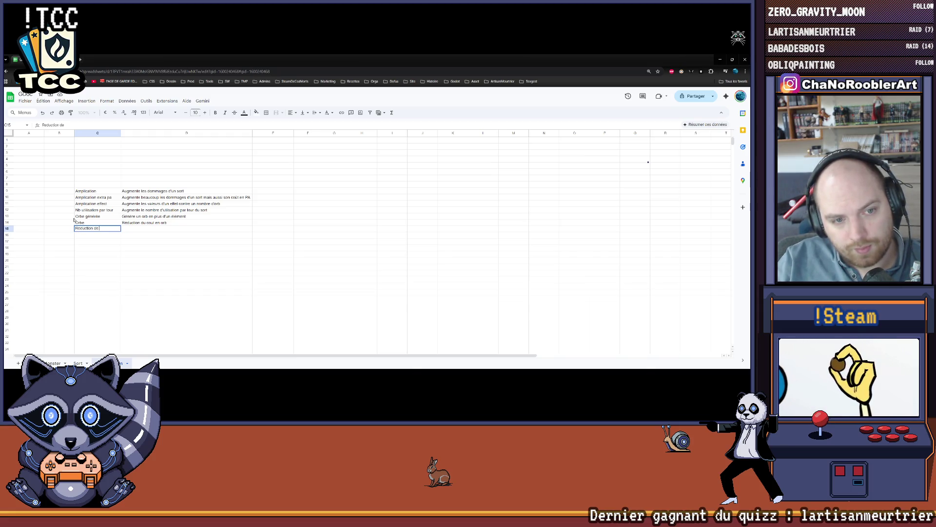
key("Tab")
type("Réduit le cout e")
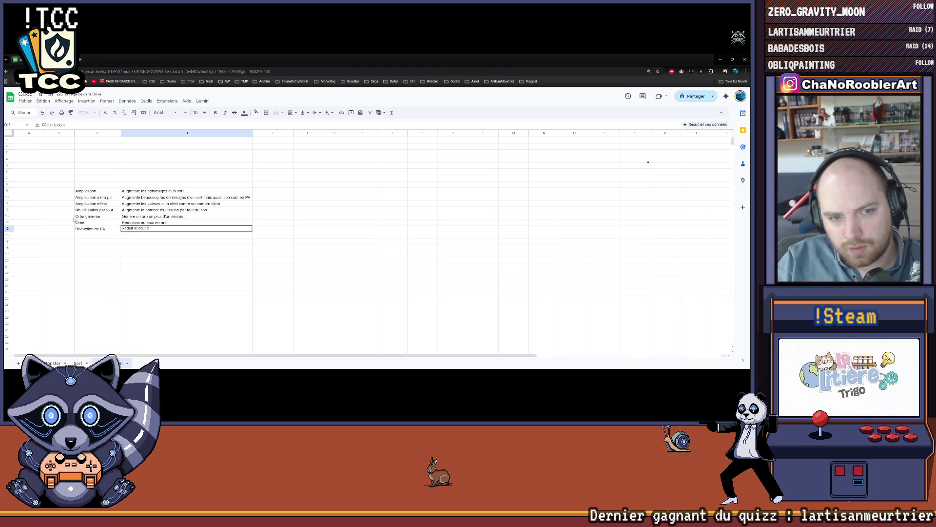
type("n PA d'un")
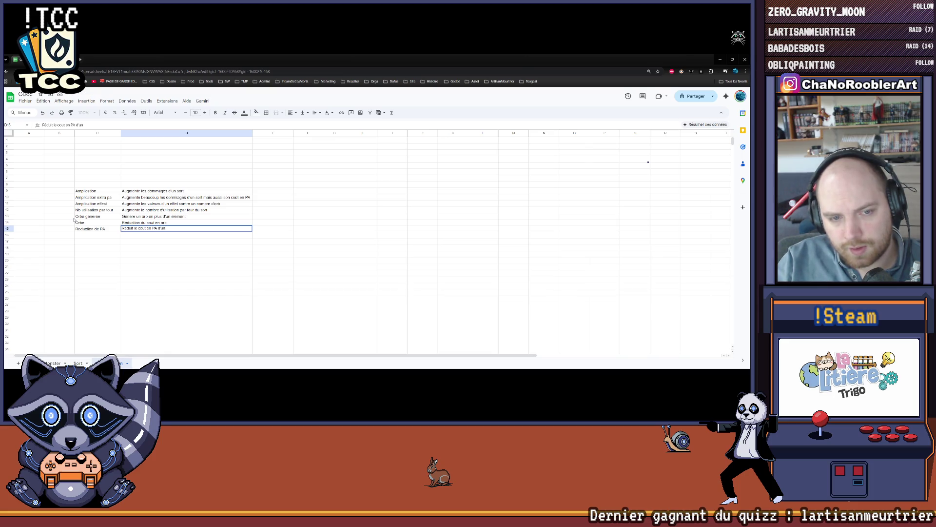
type(" sort")
key("Return")
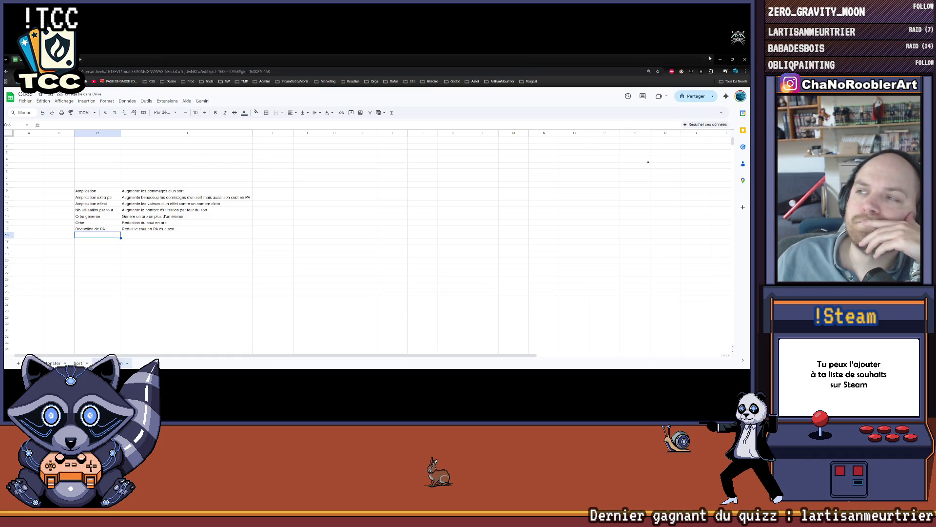
key("alt+Tab")
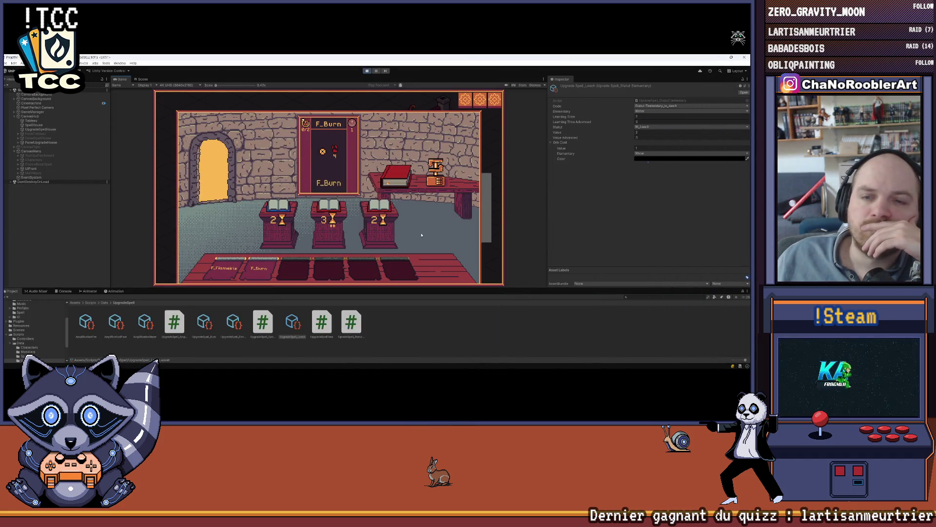
Step: Advance to the spell-learning room and learn the W_Multi spell
mouse_move(372, 209)
mouse_move(328, 210)
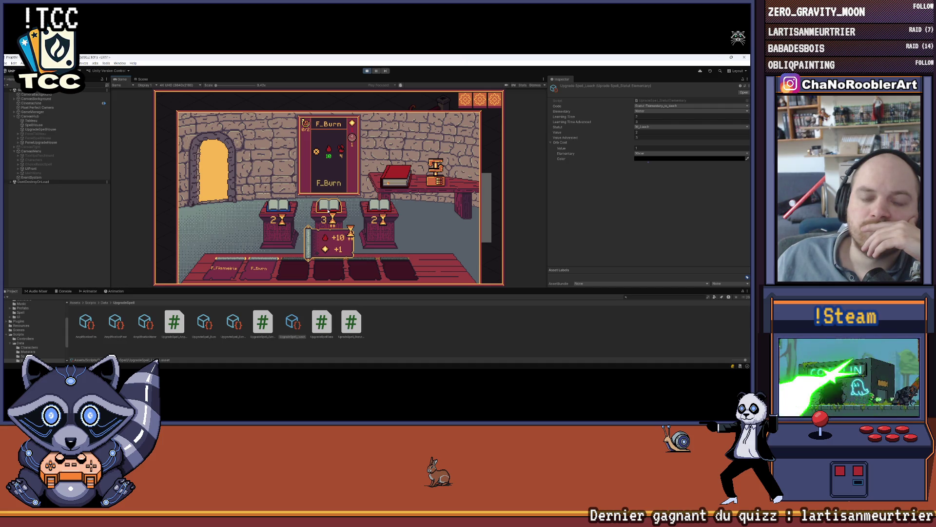
mouse_move(273, 211)
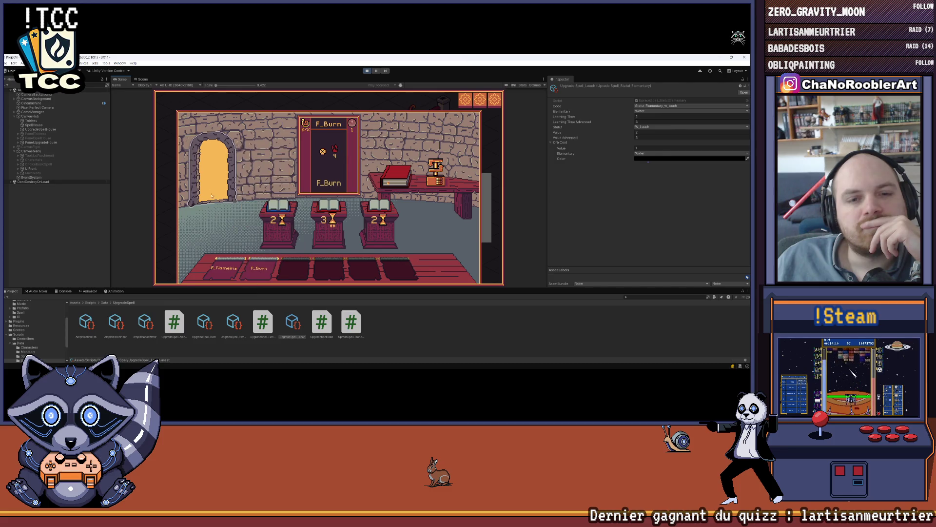
key("Escape")
left_click(375, 196)
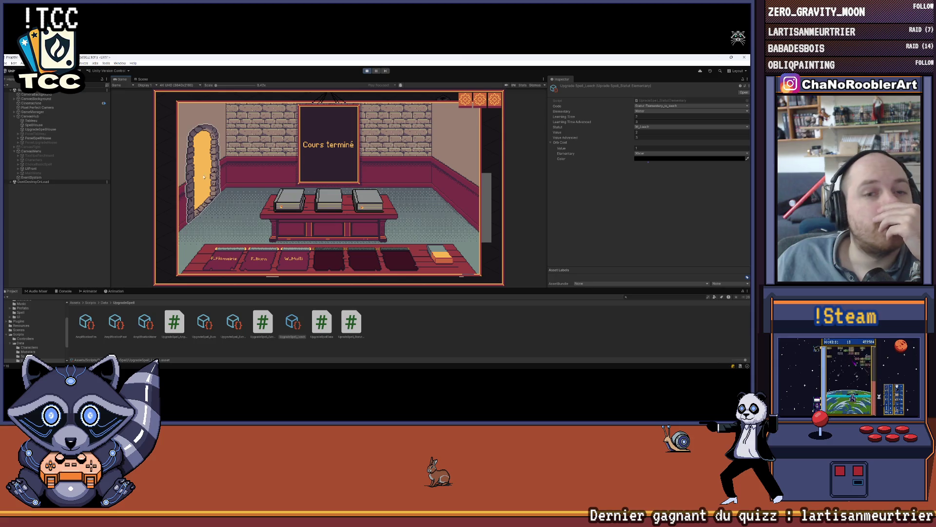
Step: Return to the world map and bring the Unity editor back to the front
key("Escape")
left_click(513, 363)
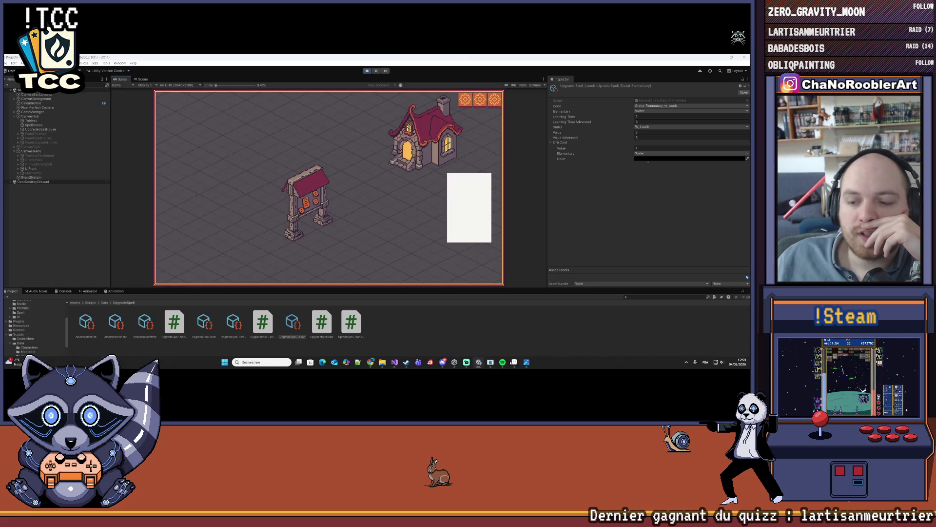
left_click(479, 363)
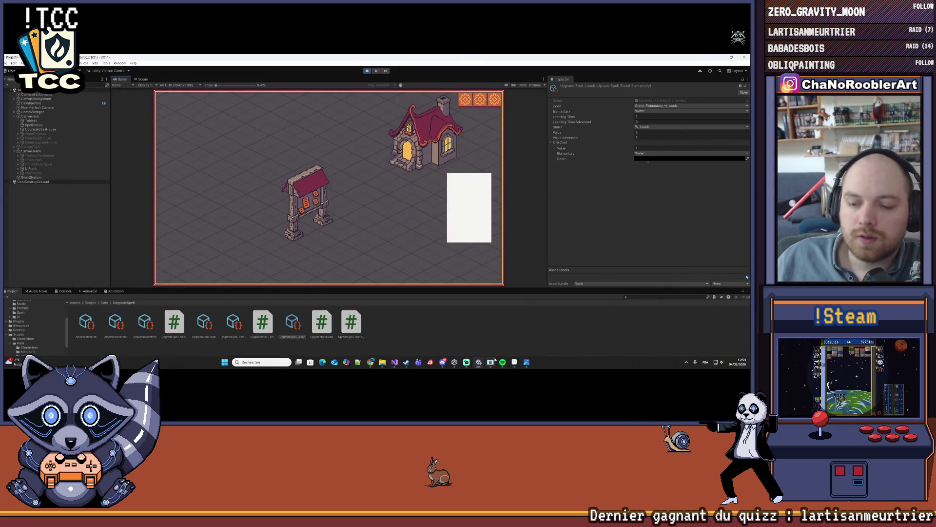
Step: Enter 'Nombre de cible' as the new effect name in C16
mouse_move(514, 362)
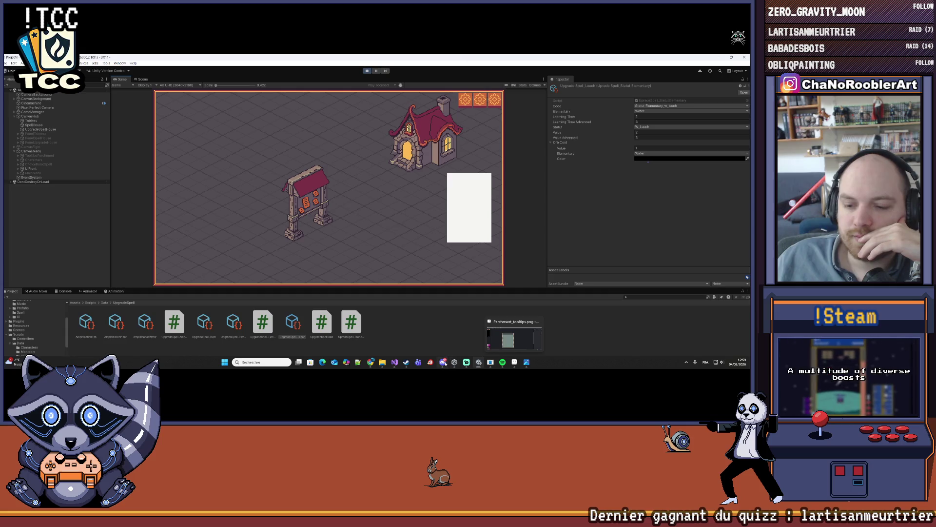
mouse_move(406, 363)
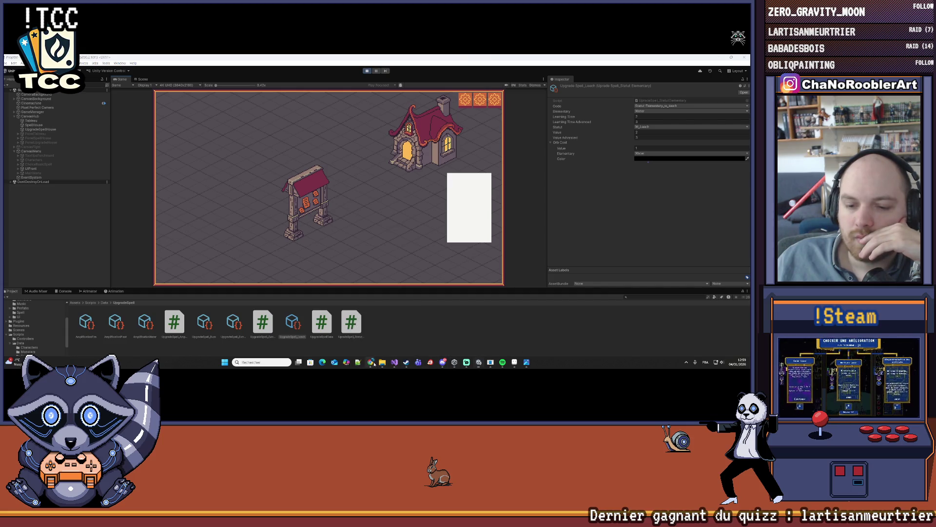
mouse_move(370, 362)
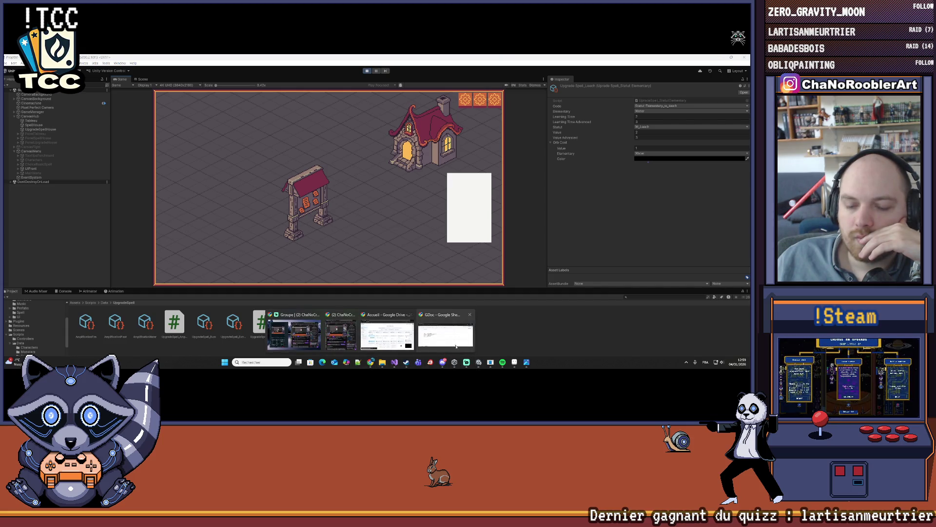
left_click(445, 336)
left_click(89, 236)
type("N")
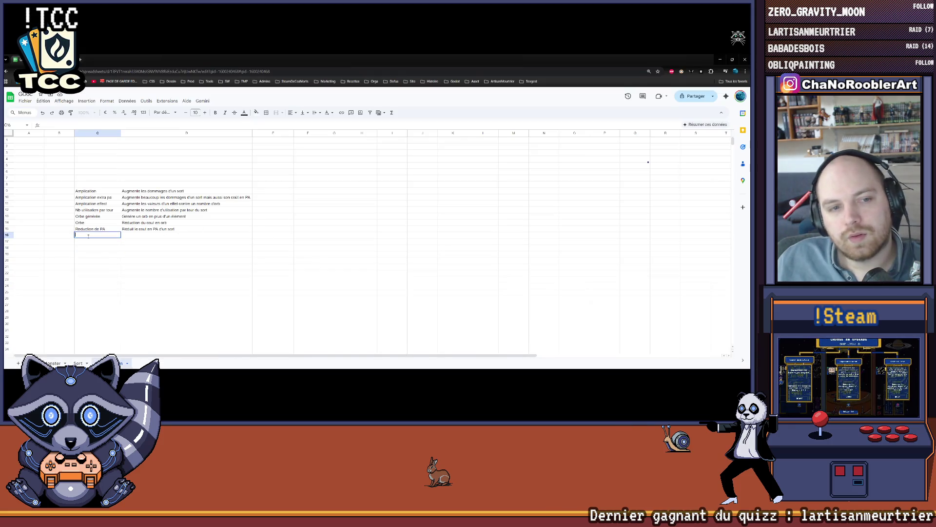
type("omb")
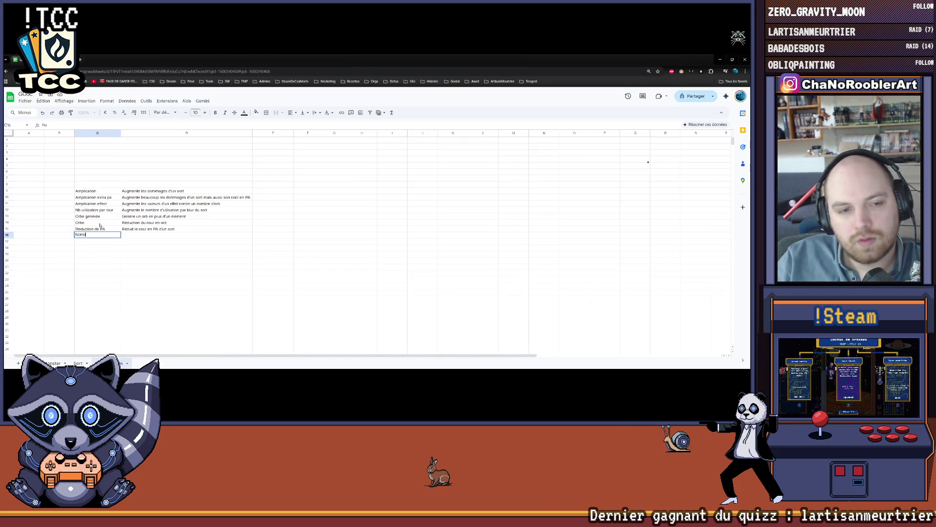
type("re de cible")
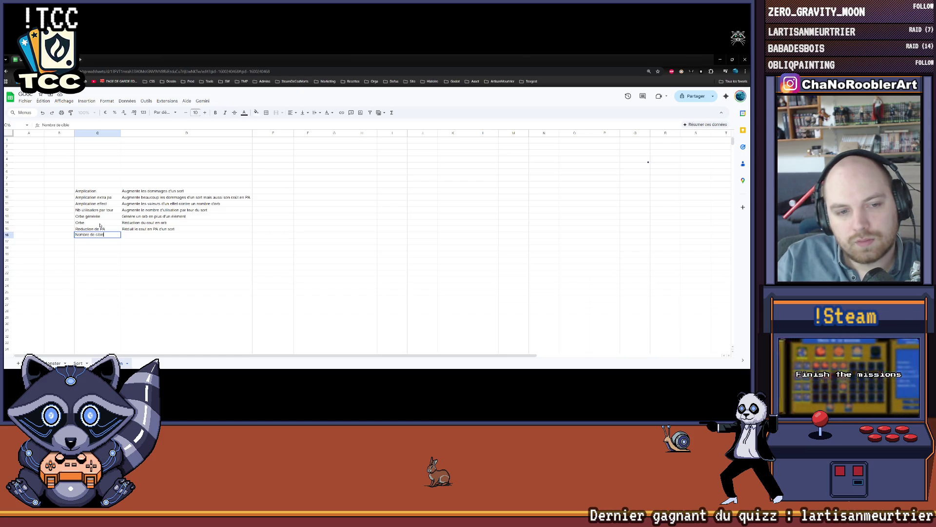
key("Tab")
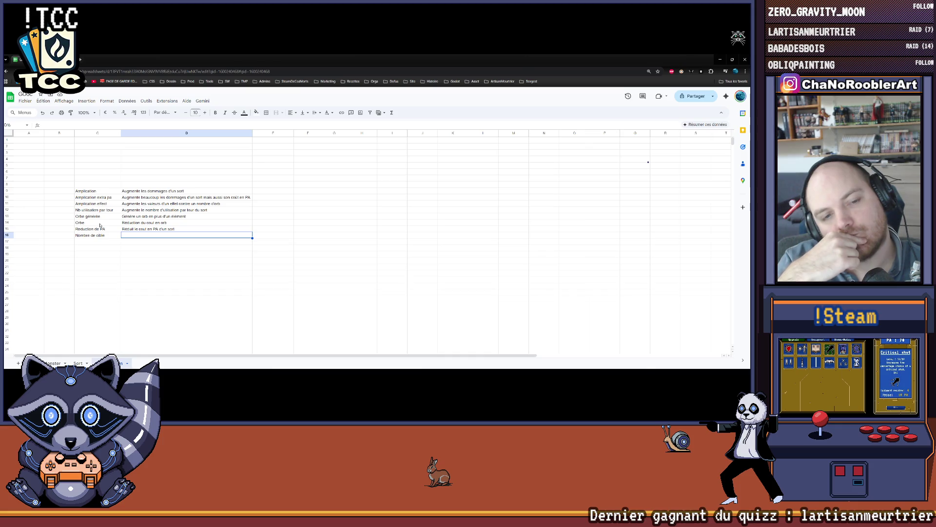
Step: Describe it in D16 as 'Augmente le nombre de cible d'un sort', then return to Unity's spell house
type("Au")
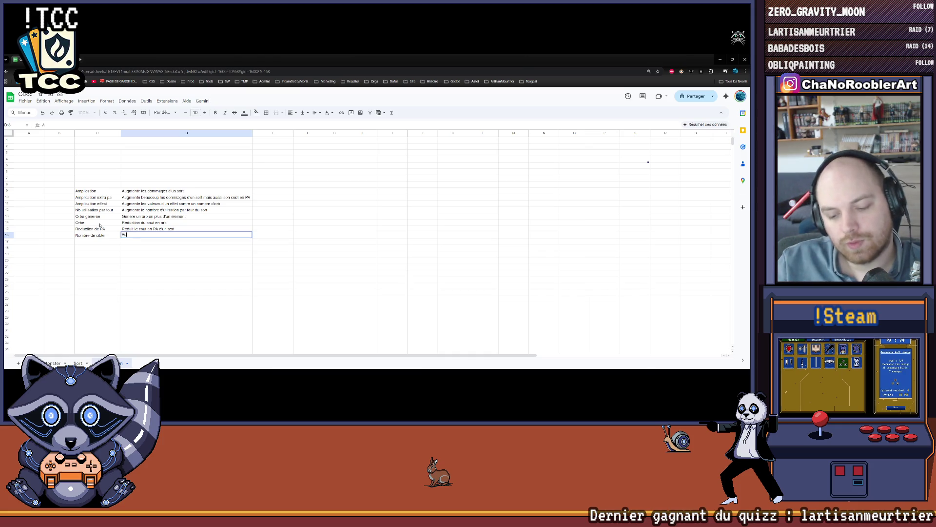
type("gment le nombre")
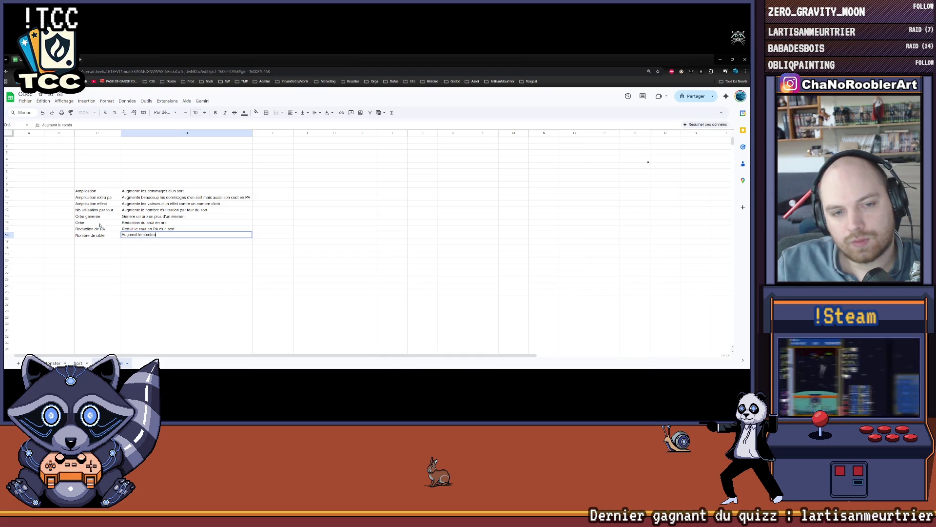
type(" de cible d'un sort")
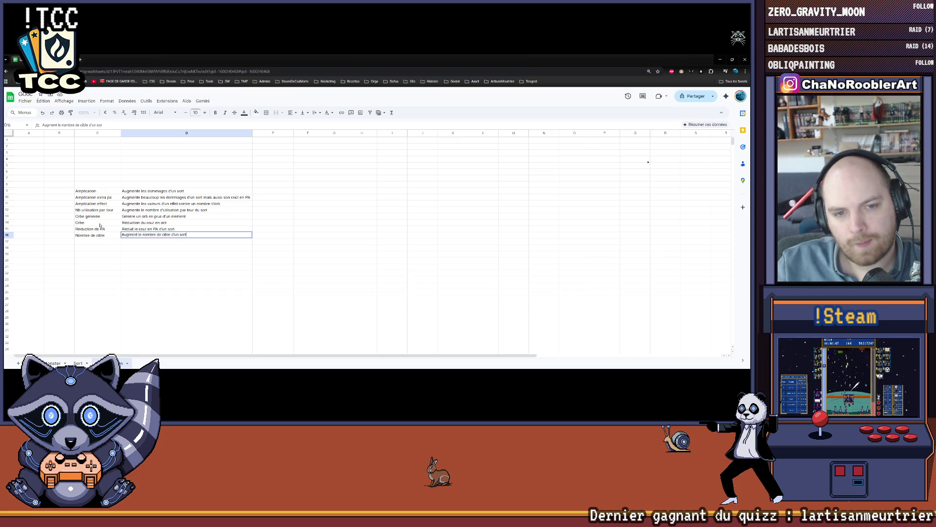
key("Tab")
left_click(157, 266)
left_click(163, 235)
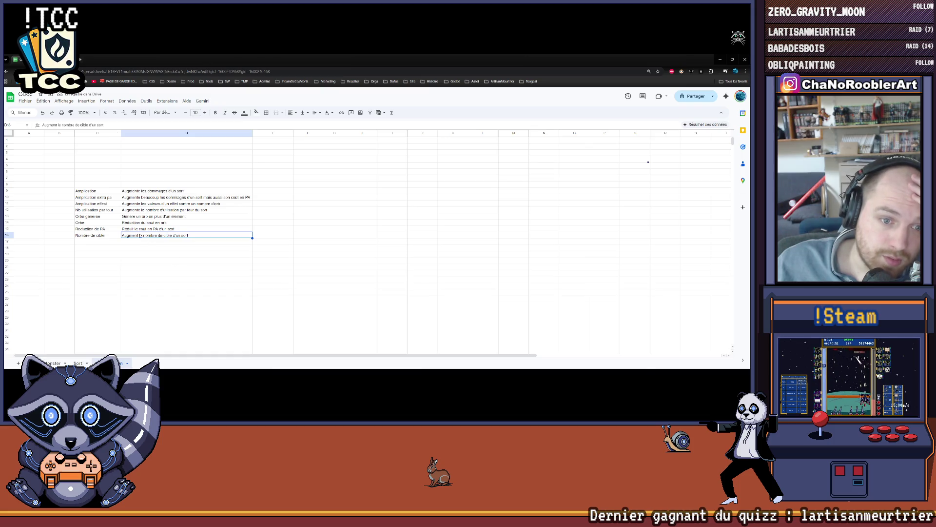
double_click(140, 235)
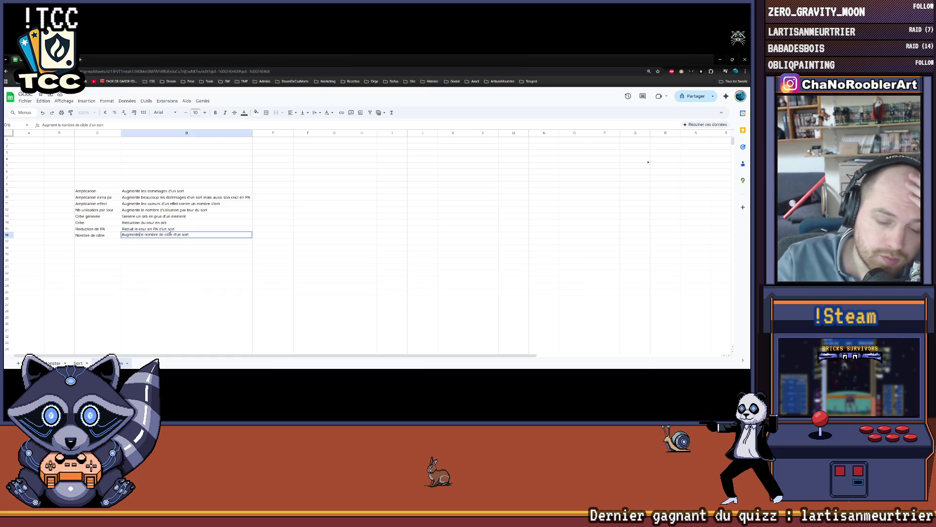
left_click_drag(186, 260, 186, 267)
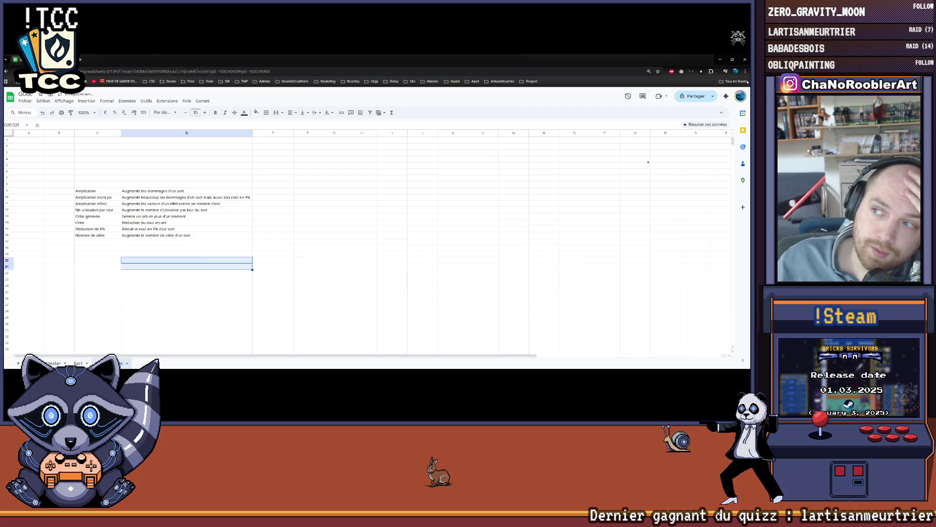
left_click(720, 59)
left_click(435, 138)
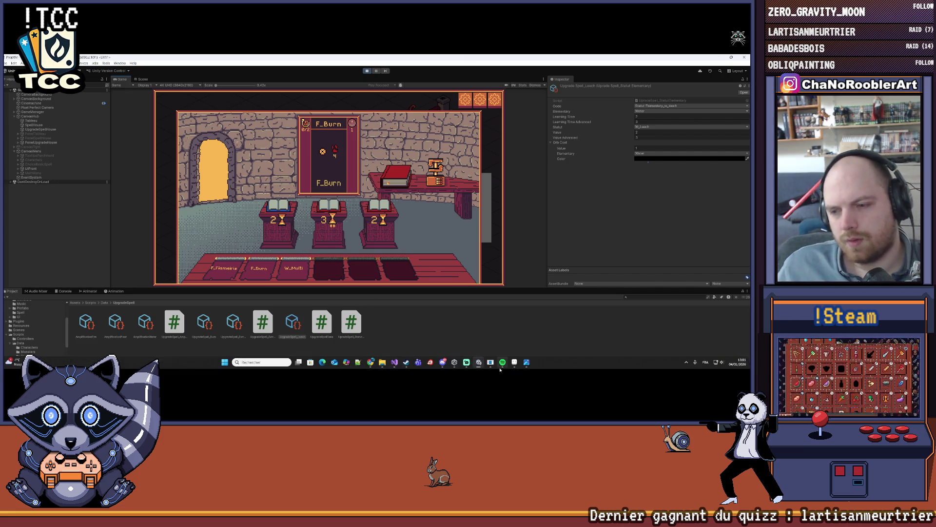
left_click(516, 363)
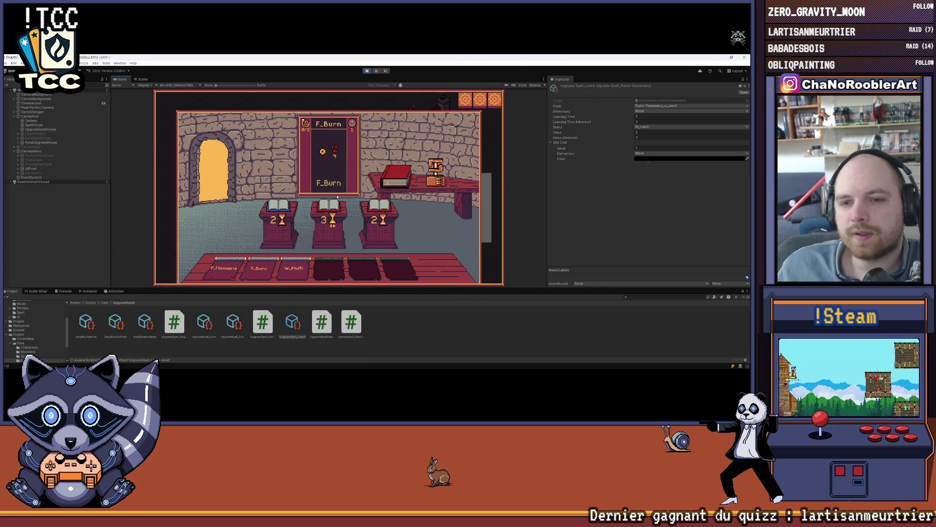
mouse_move(330, 210)
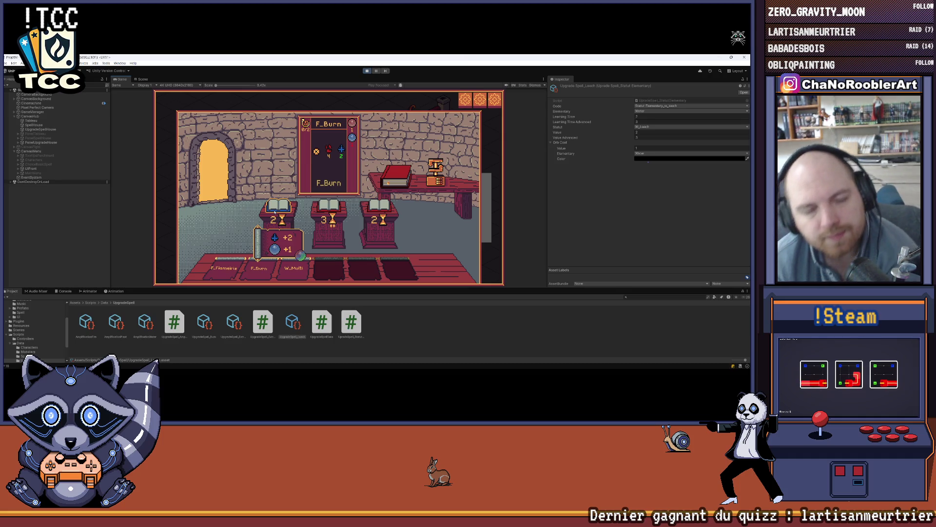
mouse_move(437, 361)
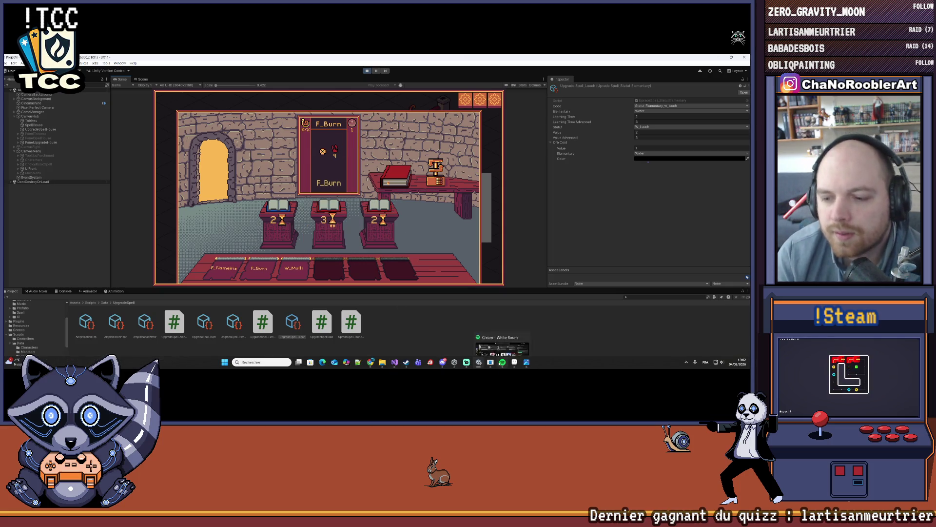
mouse_move(478, 362)
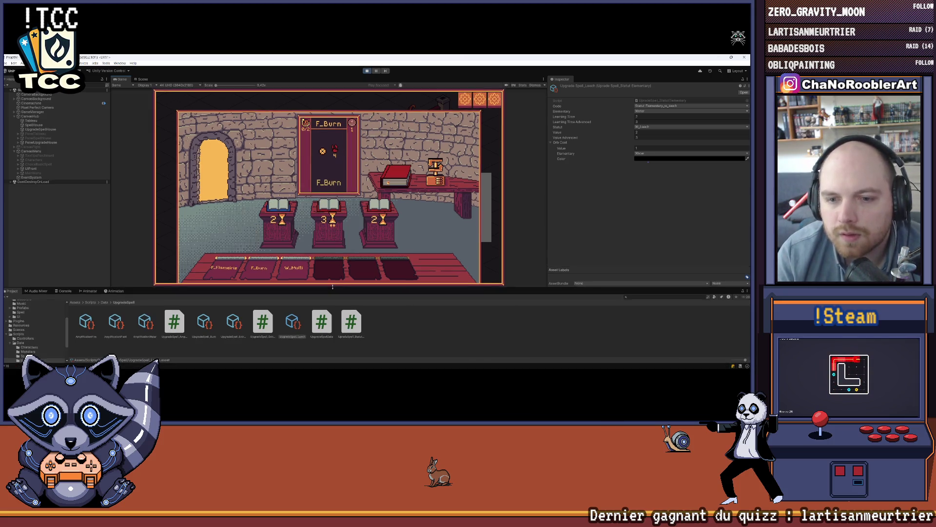
Step: Lower the Game/Project splitter to give the Game view more room
left_click_drag(330, 288, 330, 318)
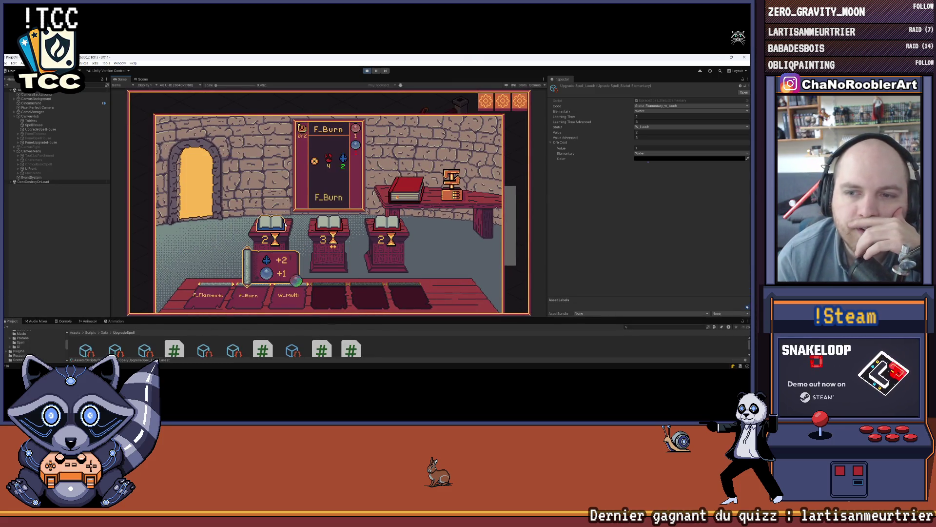
mouse_move(224, 307)
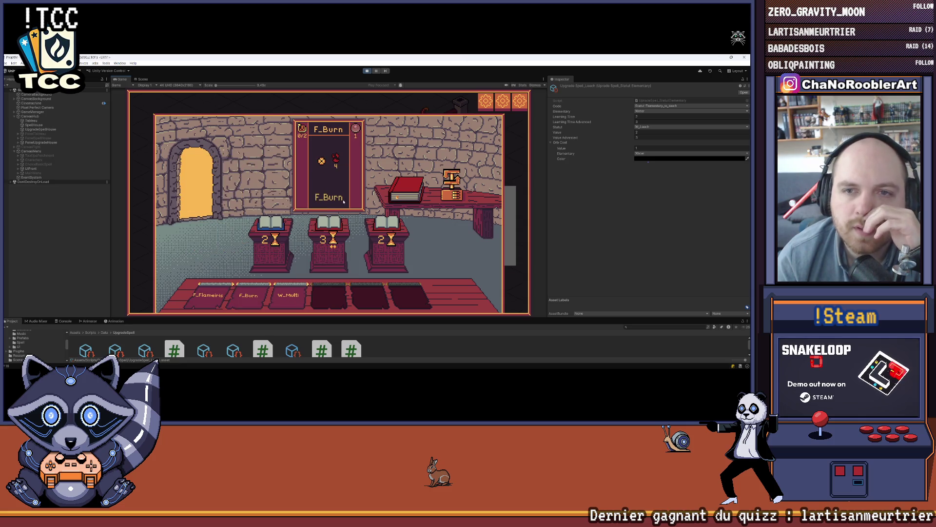
mouse_move(319, 226)
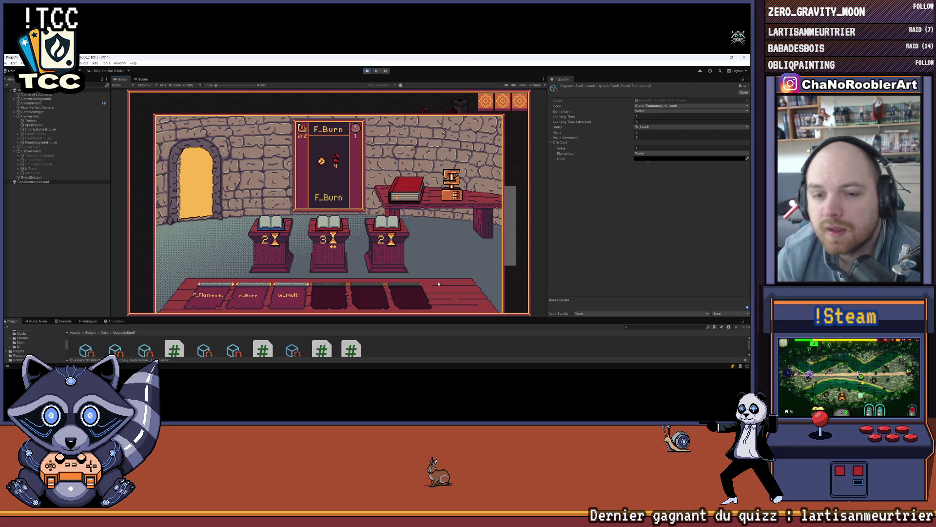
Step: End the lesson, exit to the outdoor map, and re-enter the spell house
left_click(195, 181)
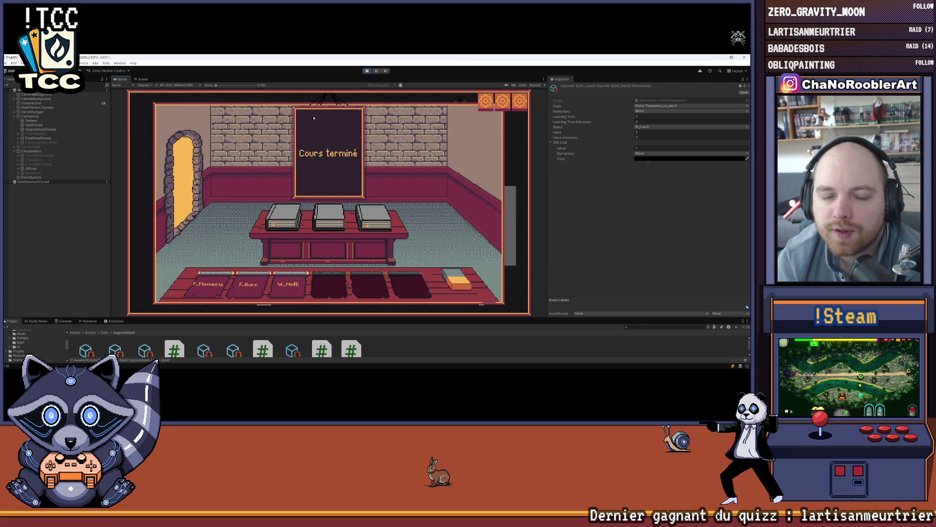
left_click(186, 186)
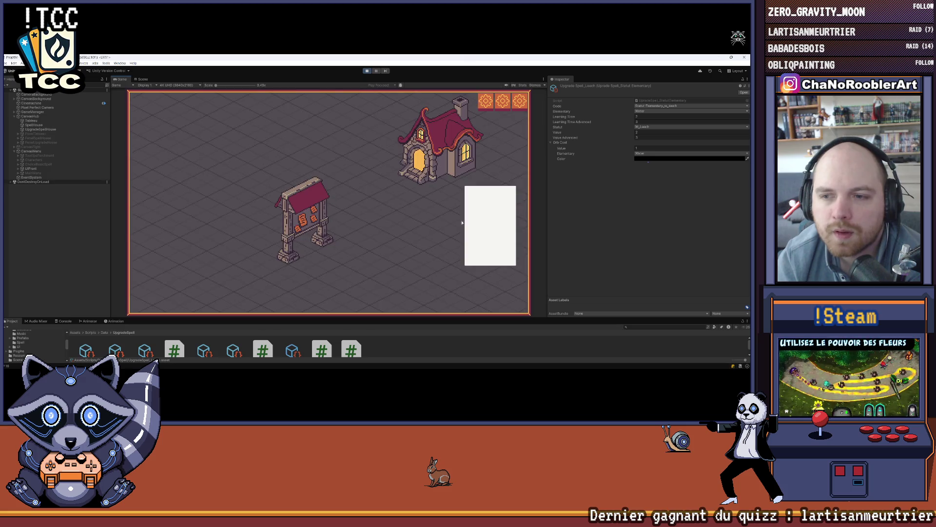
left_click(462, 223)
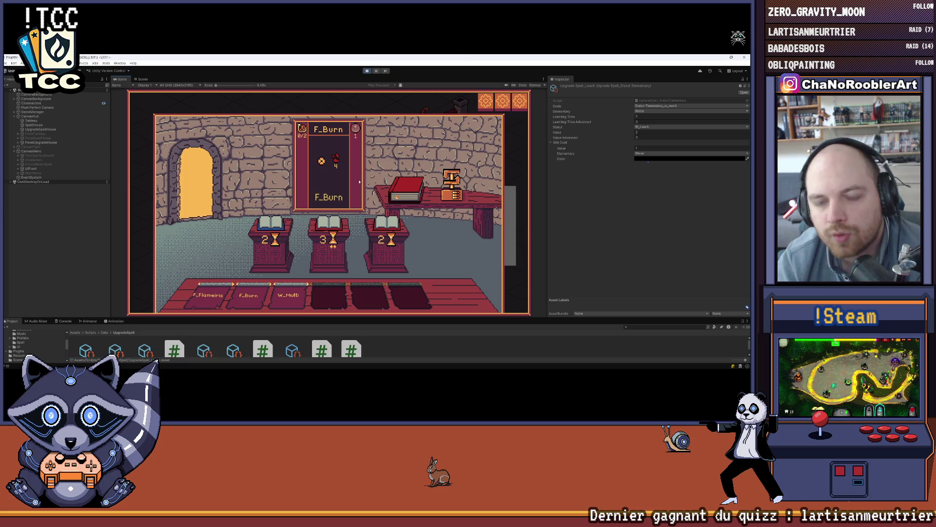
Step: Compare the bonus tooltips on each upgrade pedestal, then exit to the hub map
mouse_move(280, 223)
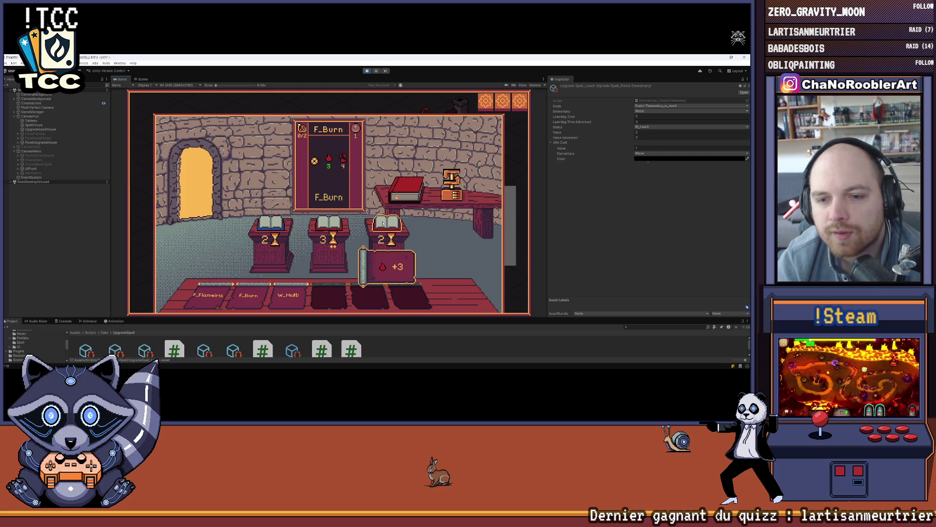
mouse_move(385, 223)
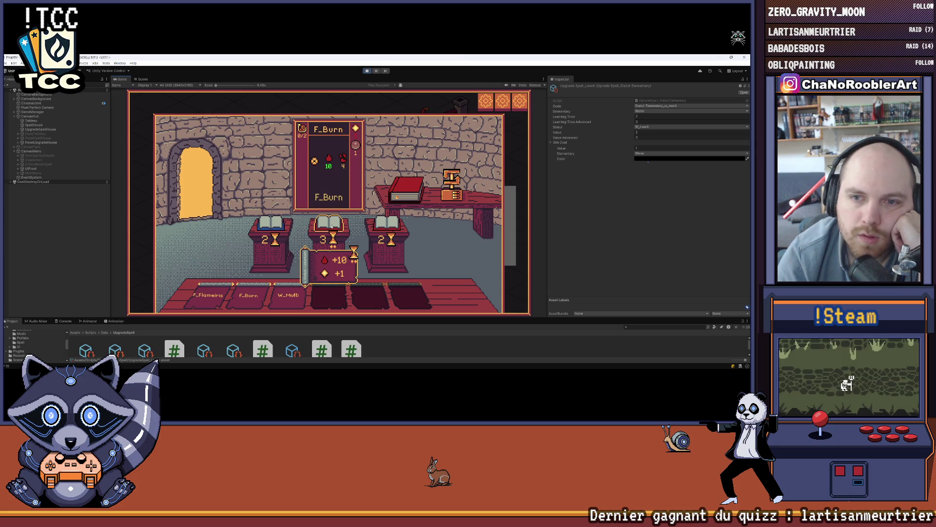
mouse_move(263, 303)
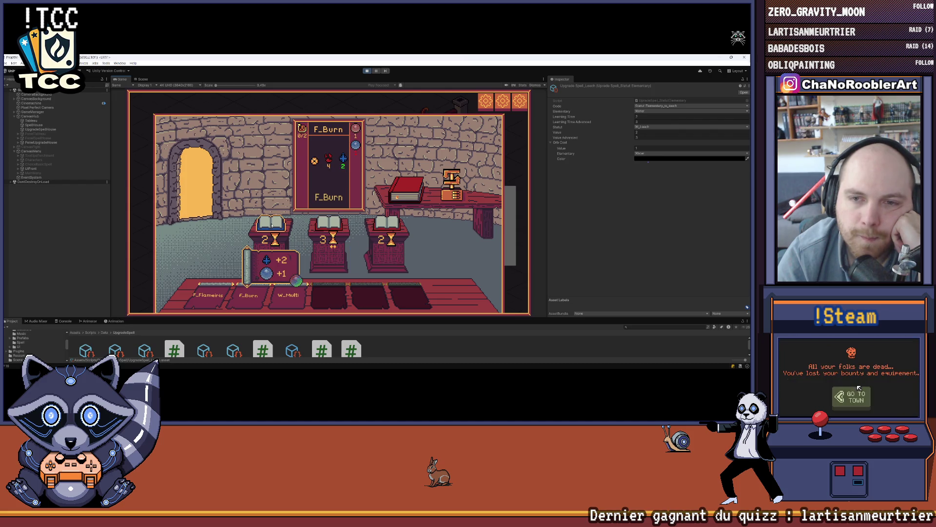
mouse_move(291, 296)
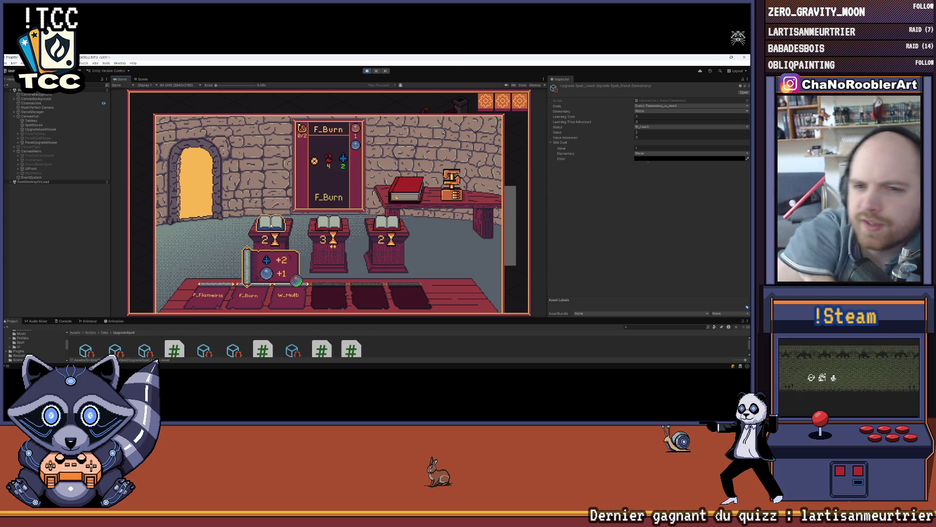
left_click(265, 223)
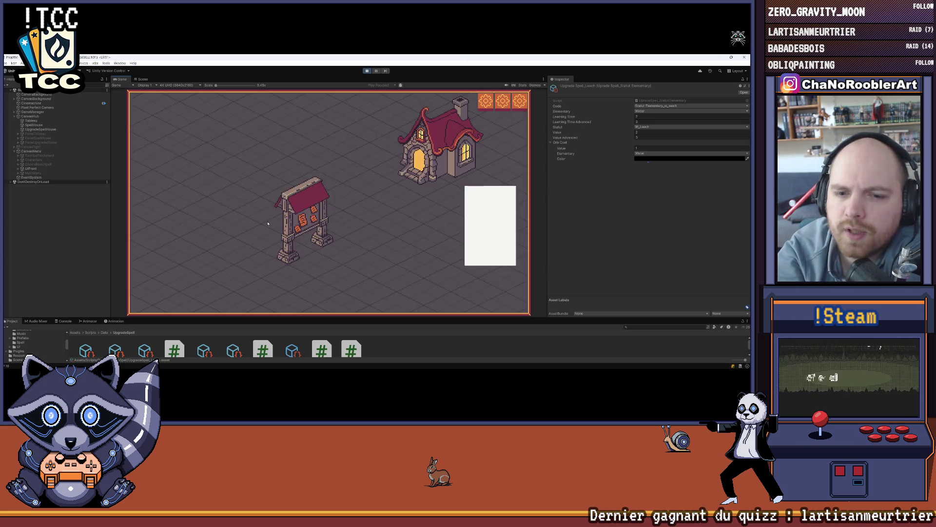
Step: Start the cave mission, kill both goblins with F_Flameiris and W_Multi, and return to the hub
left_click(365, 193)
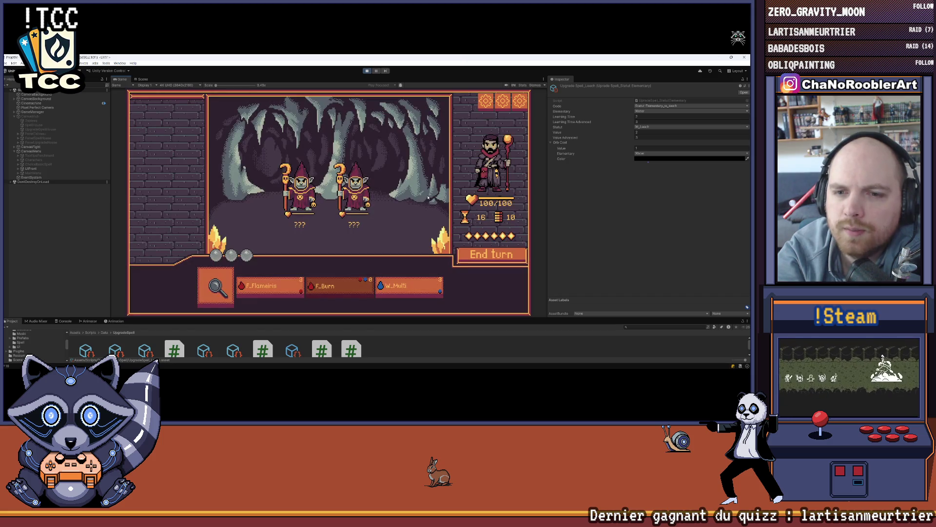
mouse_move(332, 291)
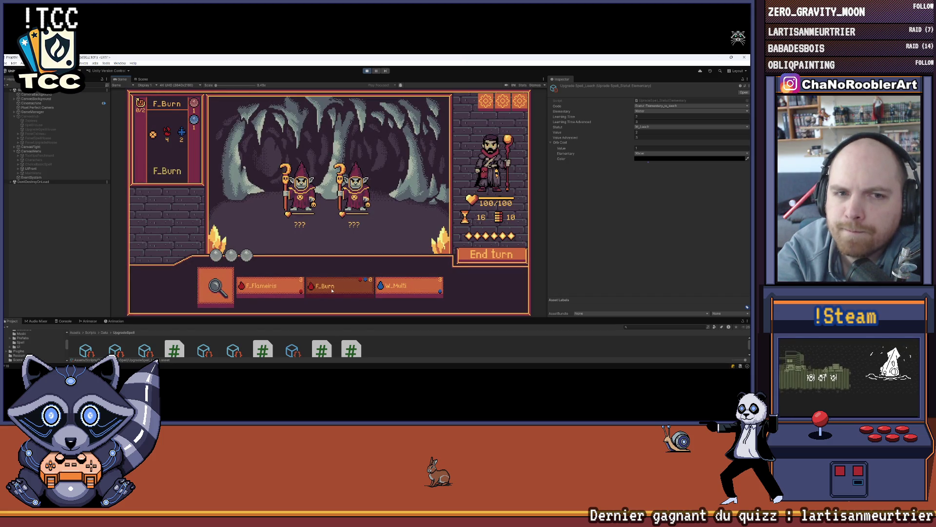
left_click(269, 288)
left_click(355, 190)
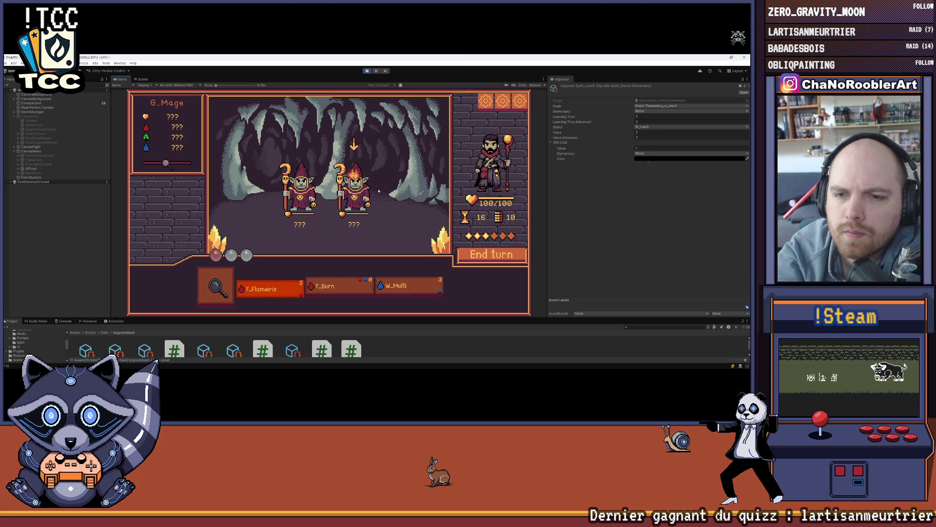
left_click(409, 288)
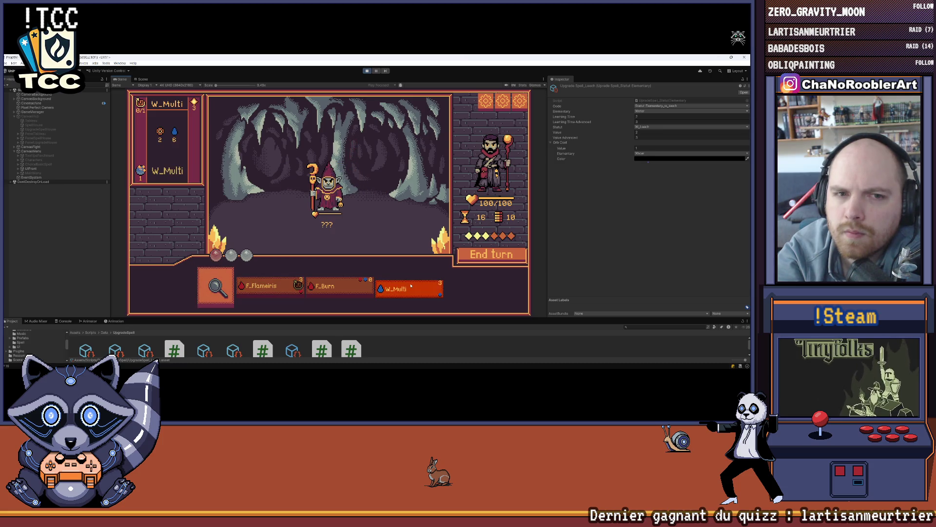
left_click(336, 197)
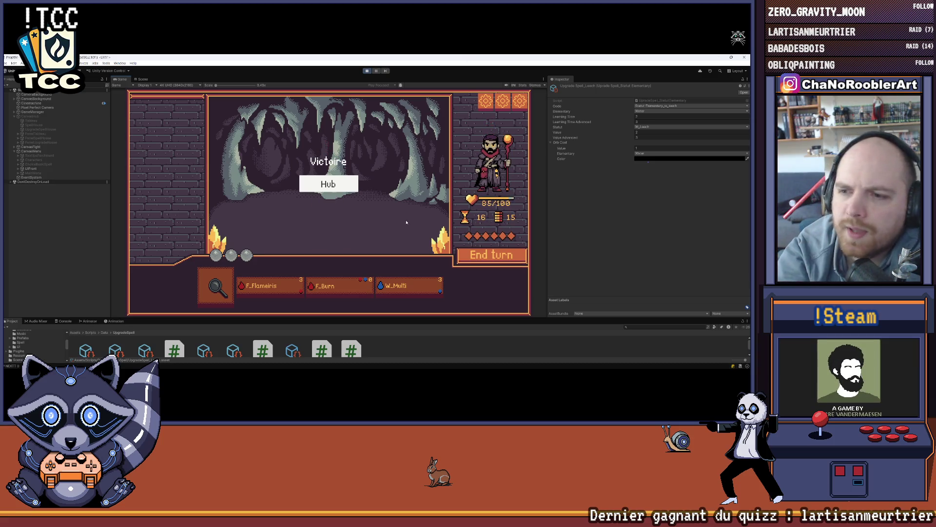
left_click(328, 184)
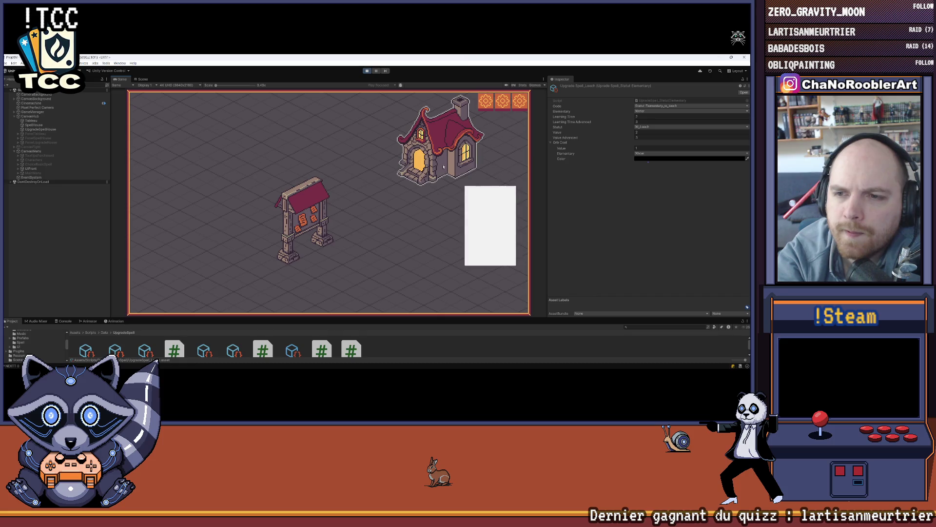
Step: Learn F_Puissance in the spell house, then continue into the W_Multi upgrade room
left_click(429, 146)
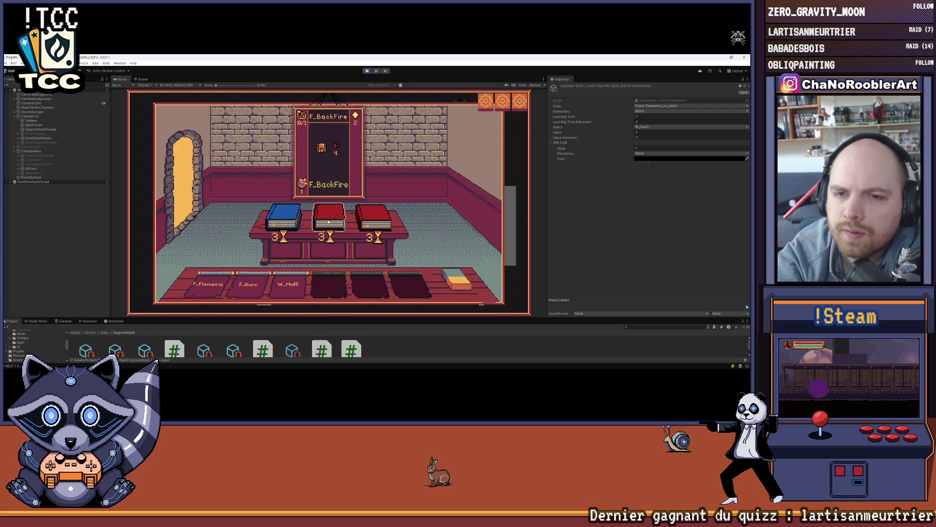
left_click(369, 215)
left_click(186, 184)
left_click(446, 170)
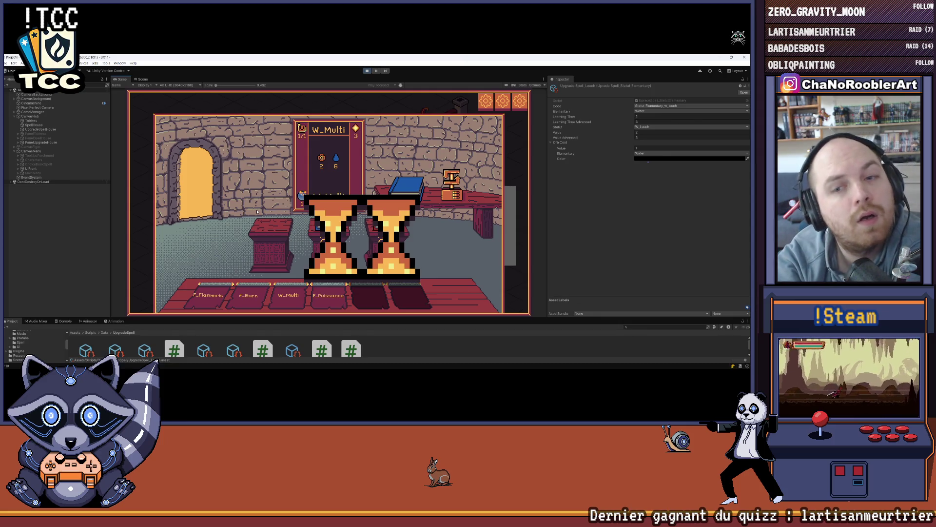
Step: Preview W_Multi's +4 water upgrade, then set the Upgrade2 hourglass Image to native size
left_click(311, 221)
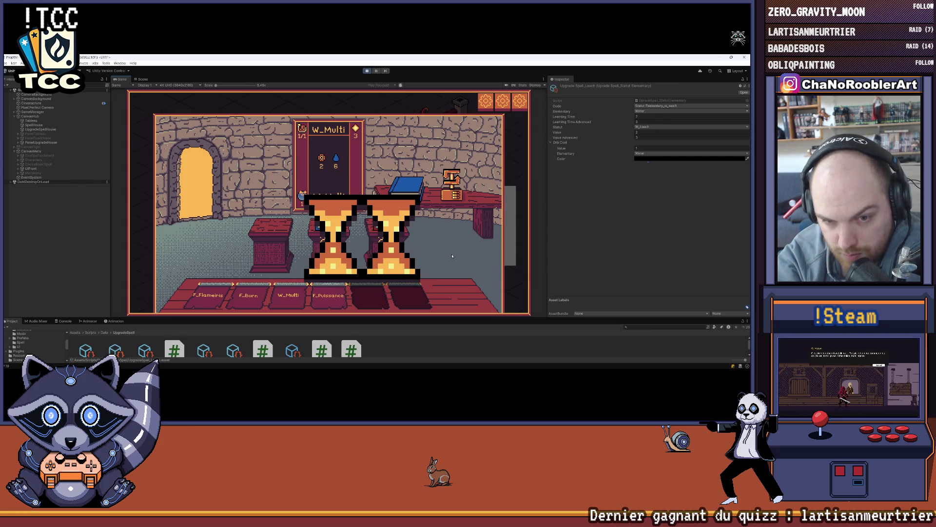
left_click(18, 169)
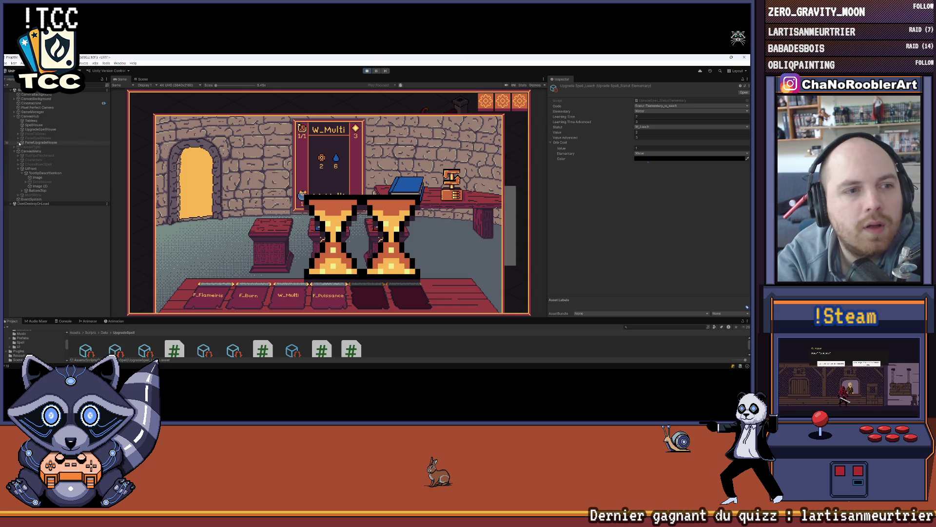
left_click(19, 143)
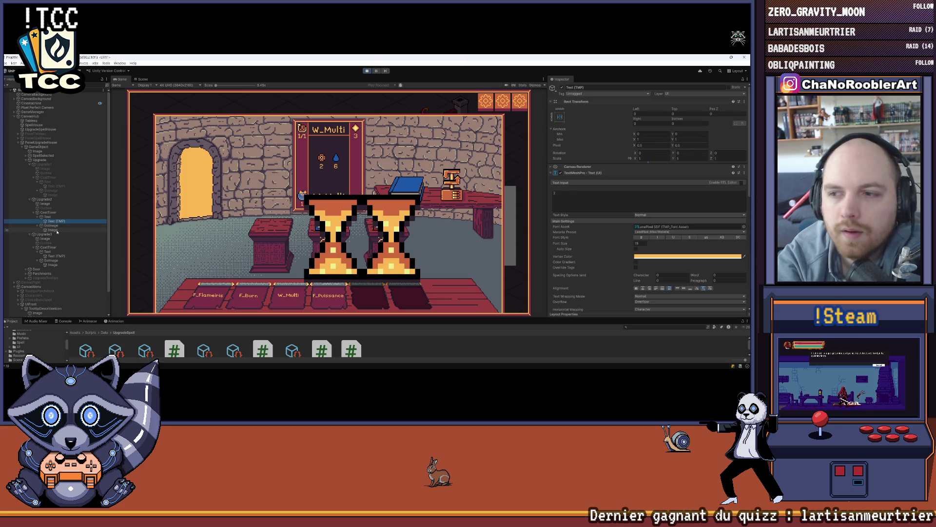
left_click(52, 230)
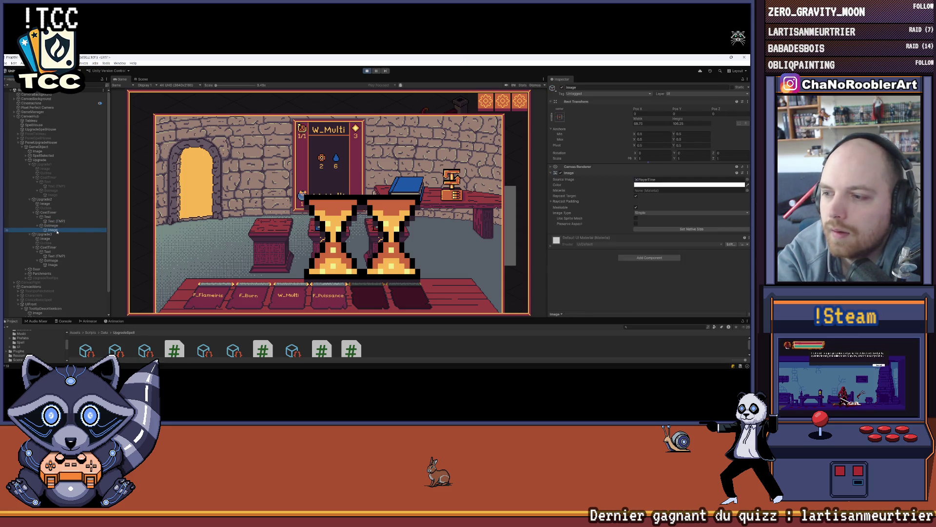
left_click(651, 229)
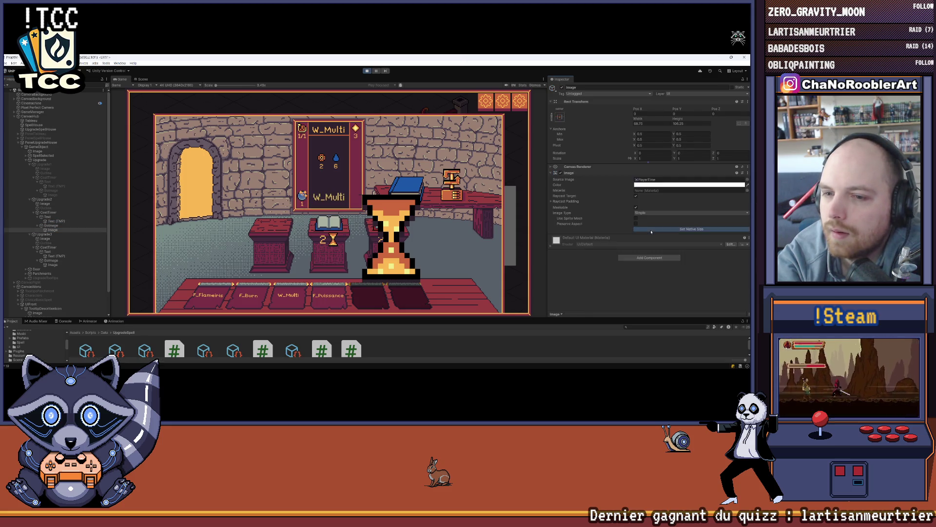
Step: Set the Upgrade3 hourglass Image to native size, check the pedestal tooltips, then exit to the map
left_click(55, 265)
left_click(684, 230)
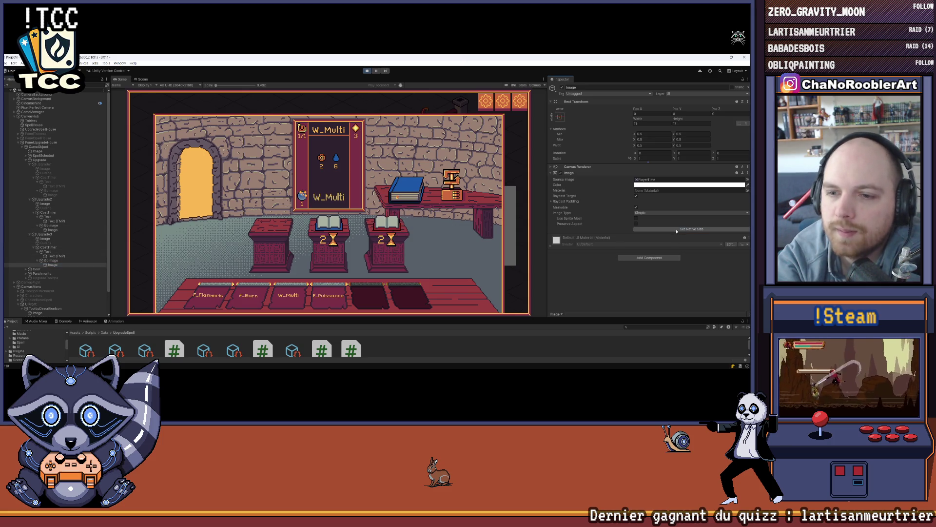
mouse_move(372, 368)
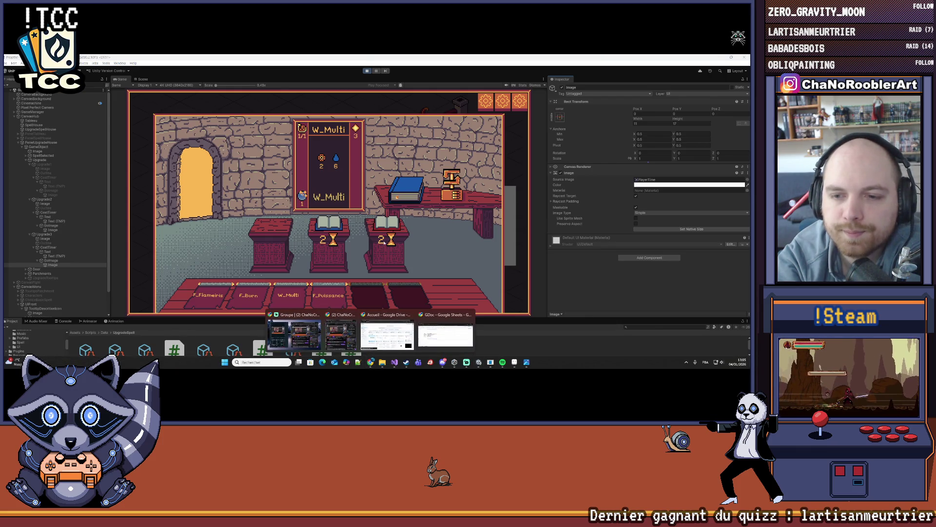
mouse_move(336, 225)
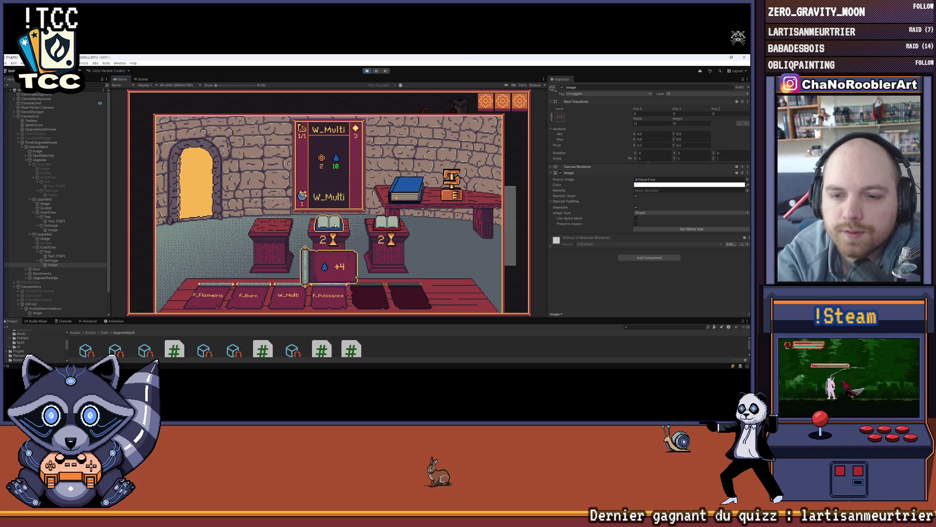
mouse_move(399, 222)
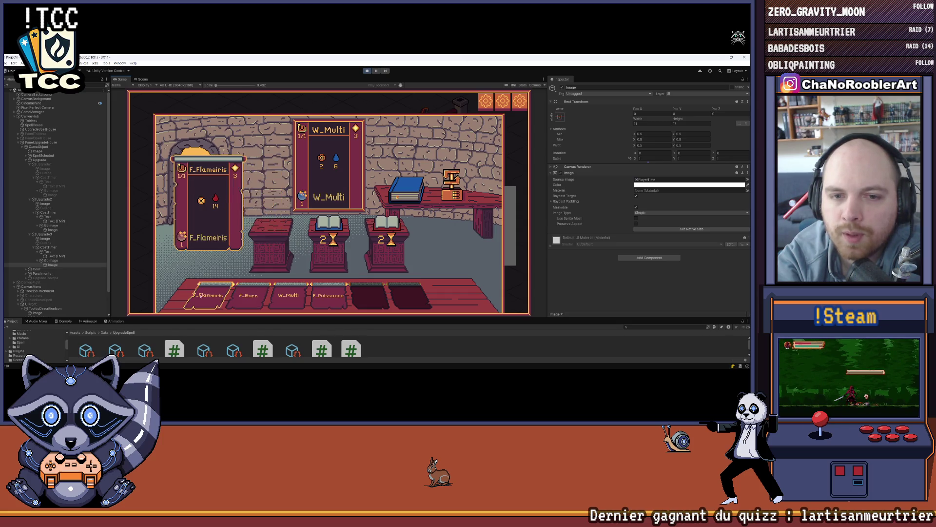
mouse_move(282, 296)
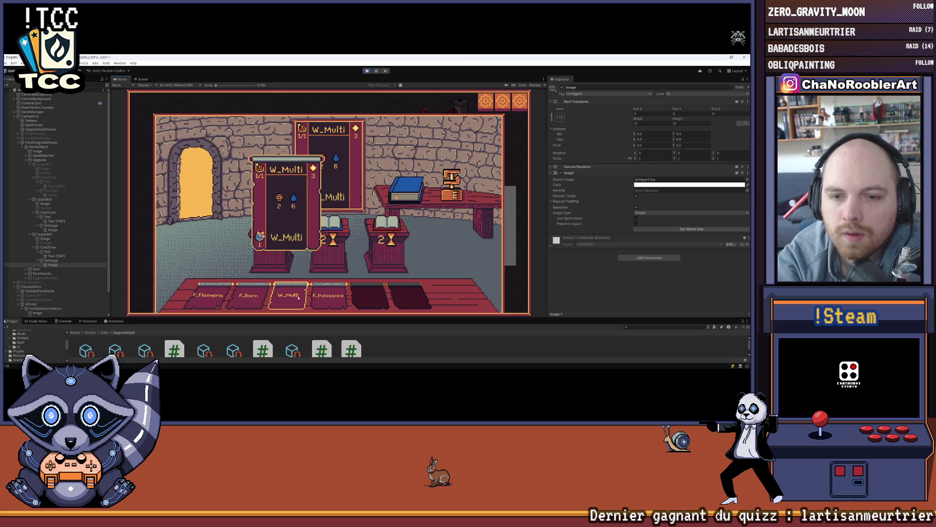
mouse_move(214, 300)
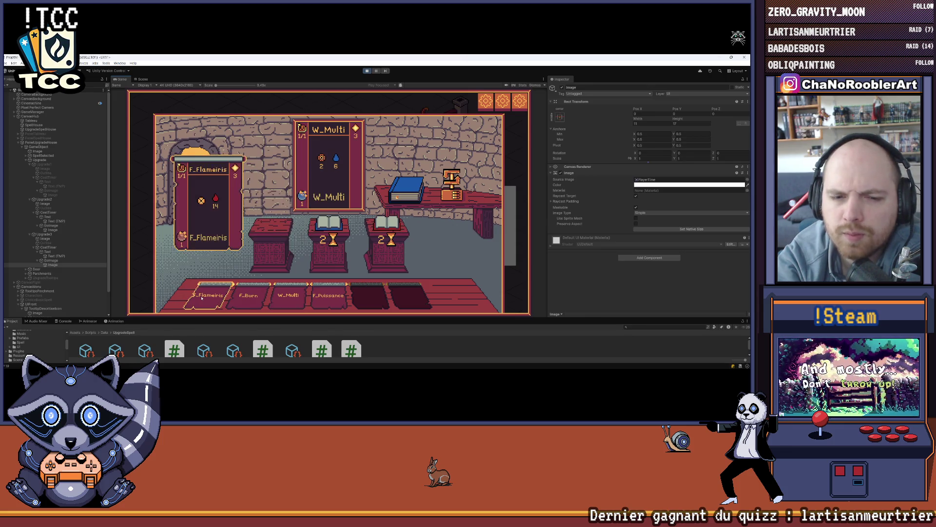
left_click(391, 223)
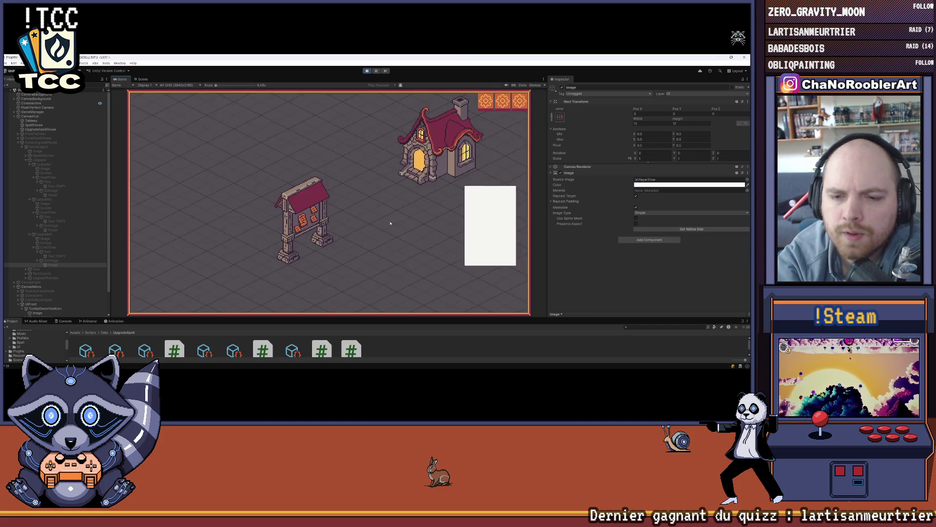
Step: Start a mission and fight the first goblins with F_Flameiris and W_Multi, ending the turn
left_click(309, 209)
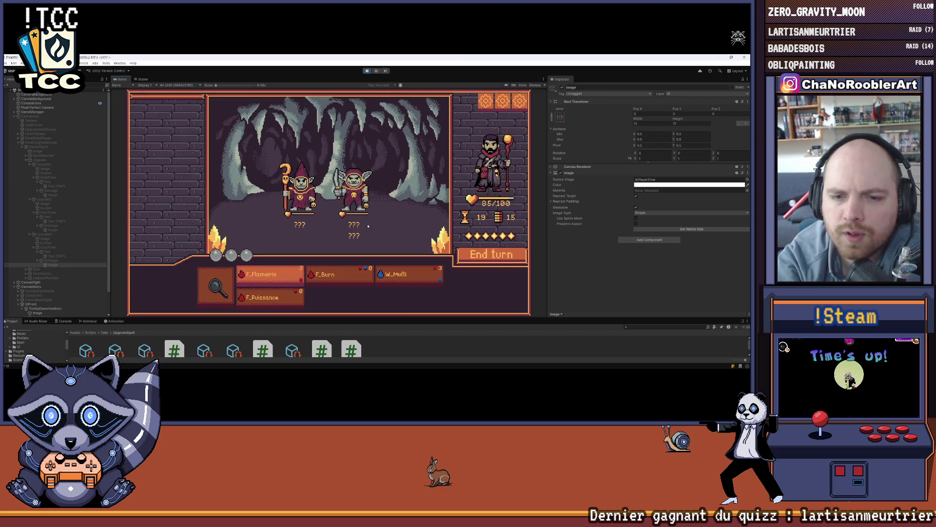
left_click(276, 271)
left_click(300, 189)
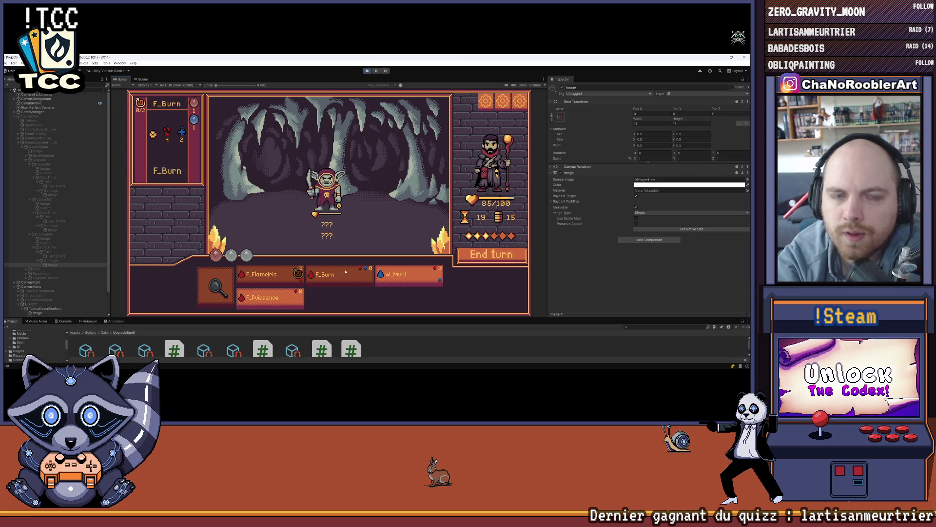
left_click(408, 275)
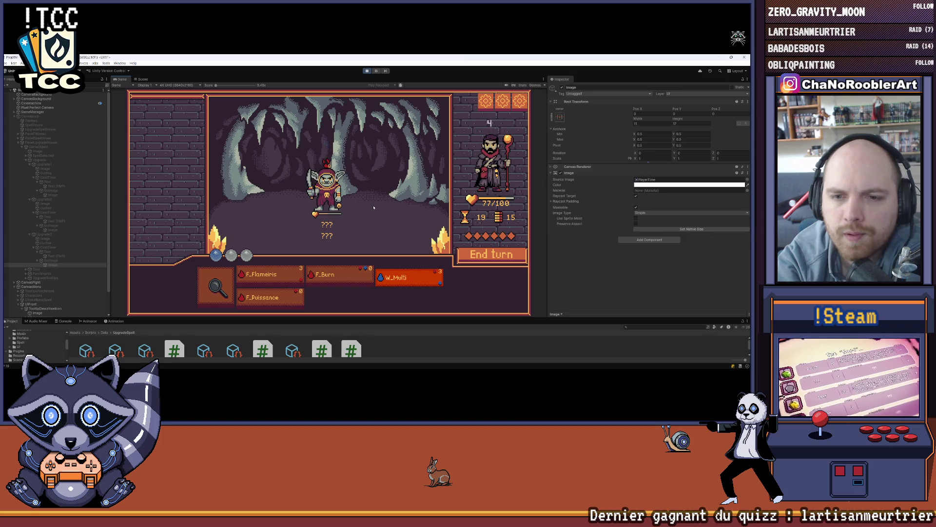
left_click(487, 253)
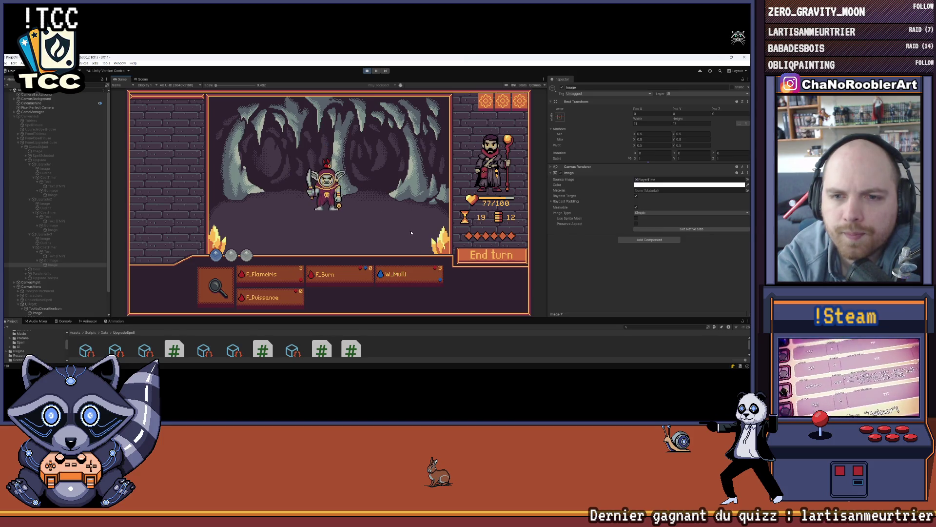
Step: Continue to the three-goblin fight and ready F_Burn for the middle mage
left_click(378, 186)
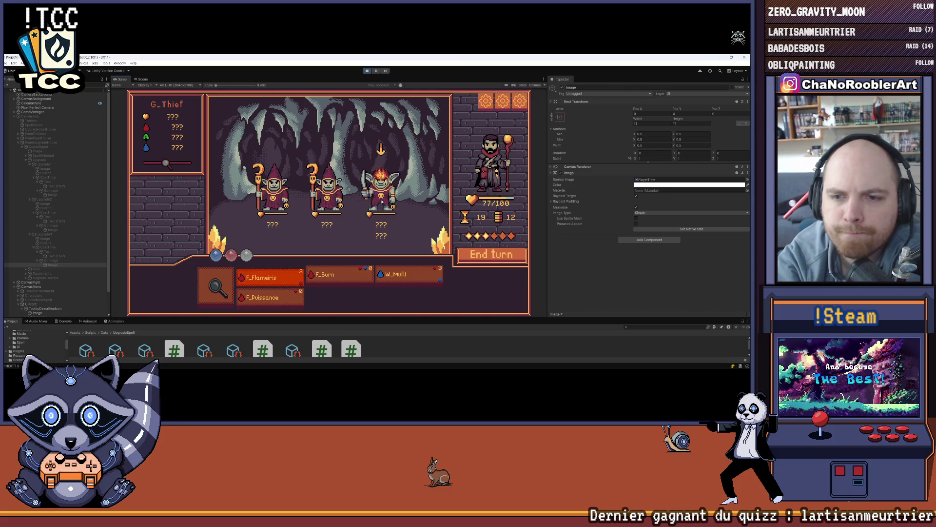
mouse_move(345, 274)
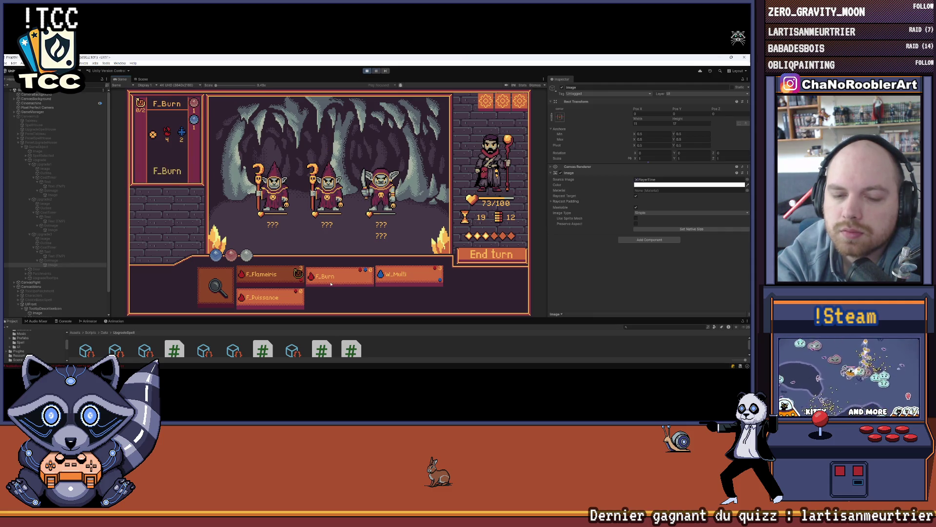
left_click(331, 283)
Step: Burn the middle mage, hit the left mage with F_Flameiris, and end the turn
left_click(325, 157)
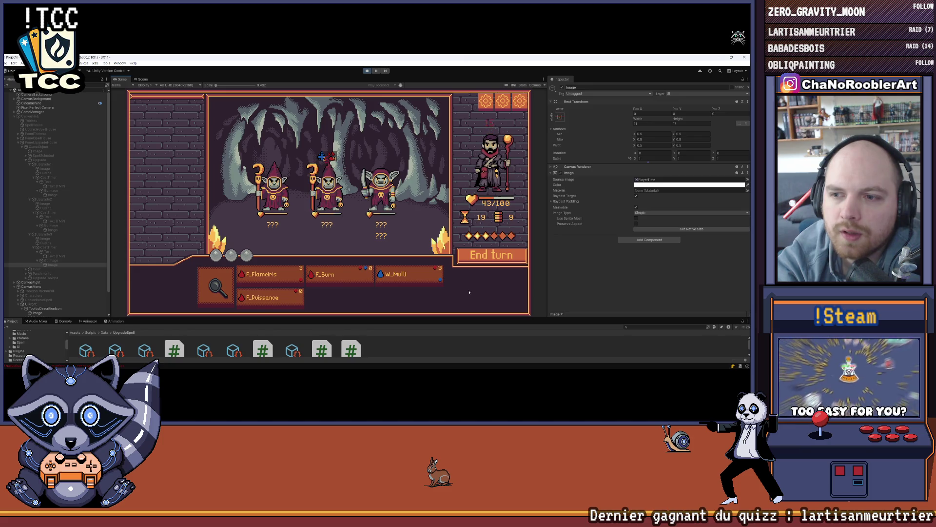
mouse_move(342, 276)
mouse_move(326, 156)
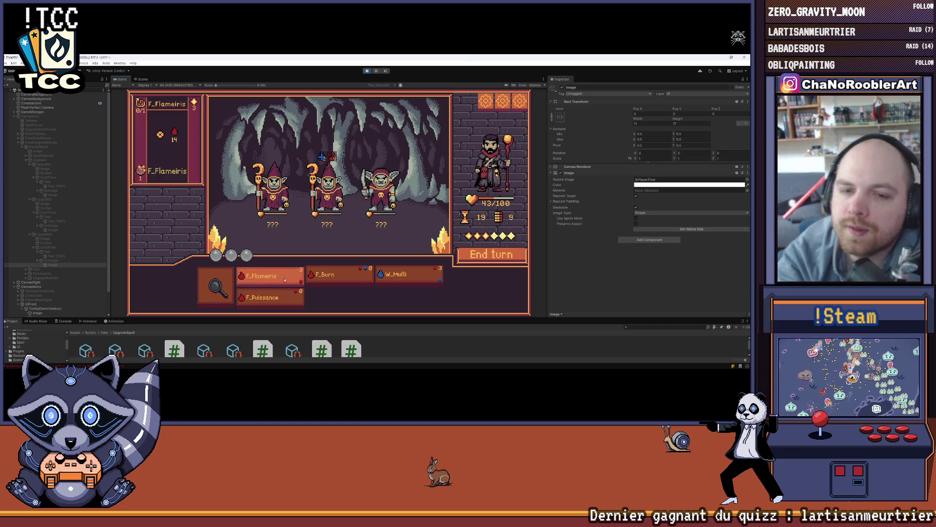
left_click(273, 190)
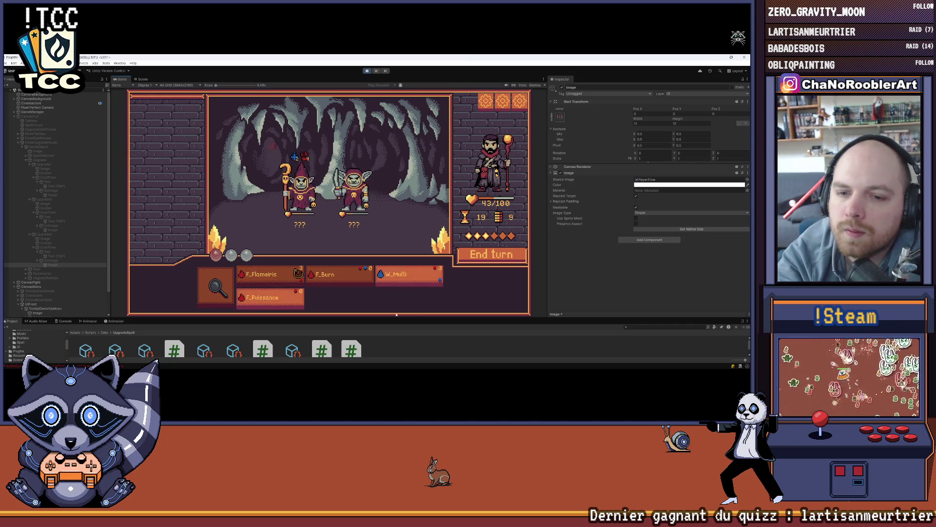
mouse_move(277, 299)
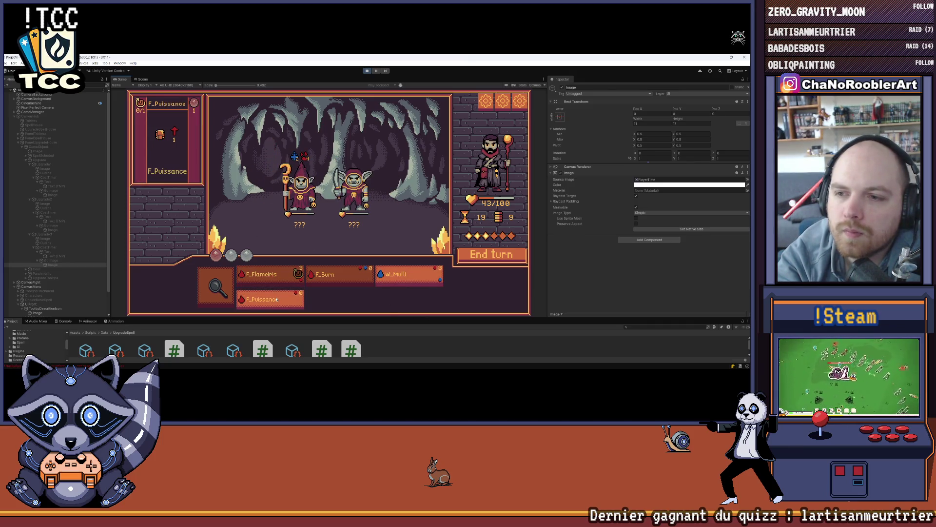
left_click(508, 261)
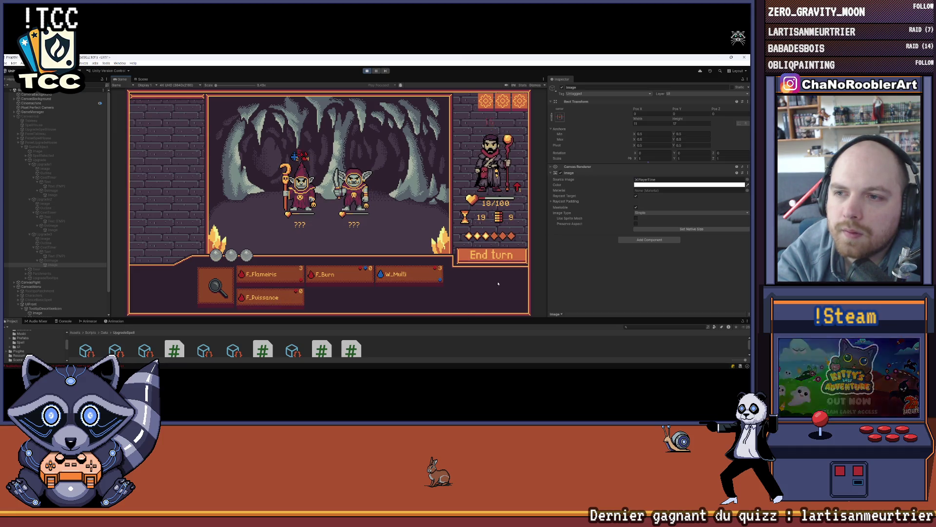
Step: Finish the goblins with F_Flameiris and W_Multi for Victoire, then stop Play mode with Ctrl+P
left_click(270, 276)
left_click(350, 241)
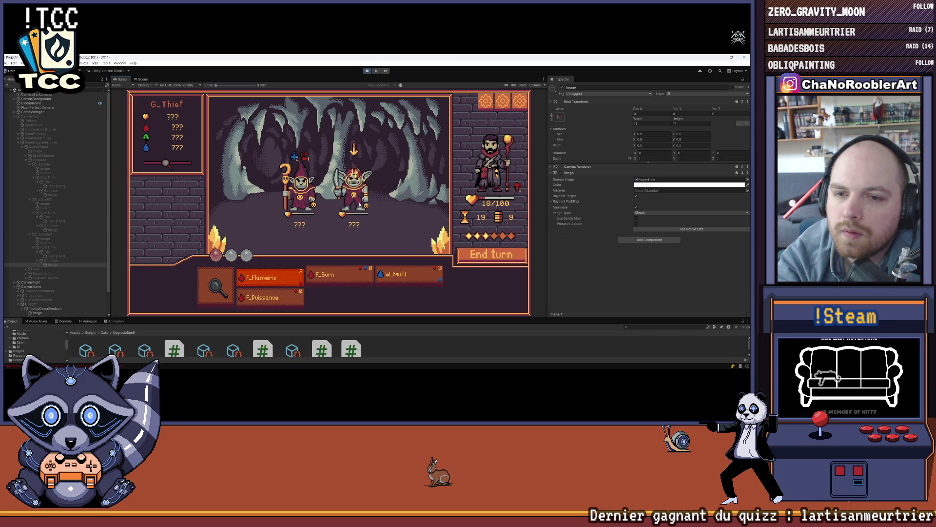
left_click(409, 276)
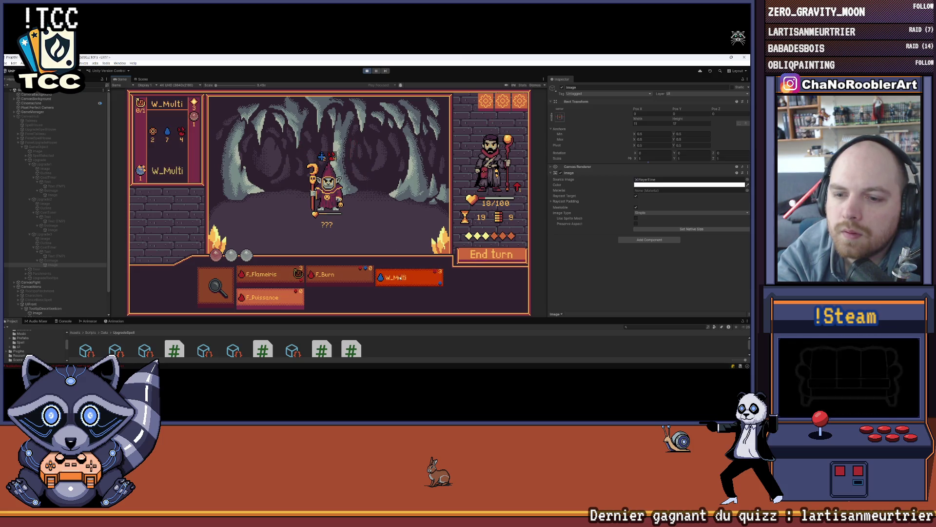
left_click(359, 223)
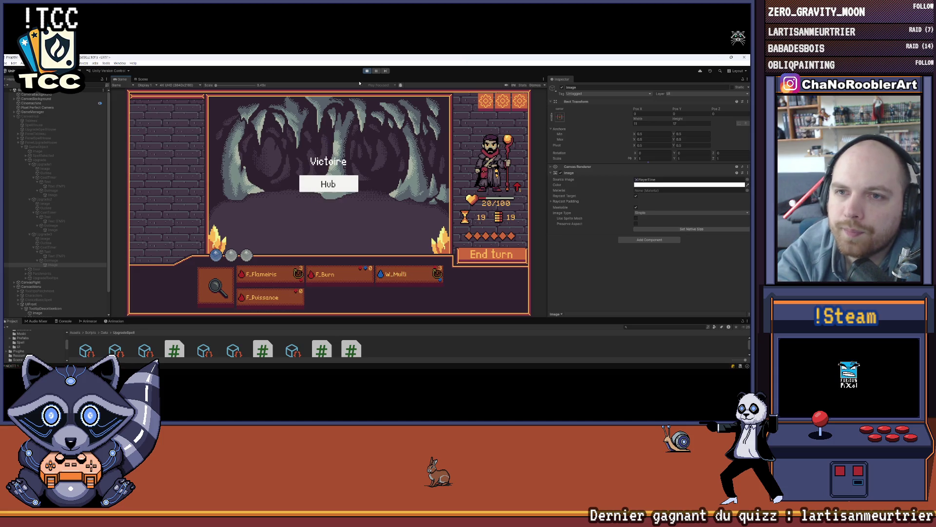
key("ctrl+p")
mouse_move(351, 364)
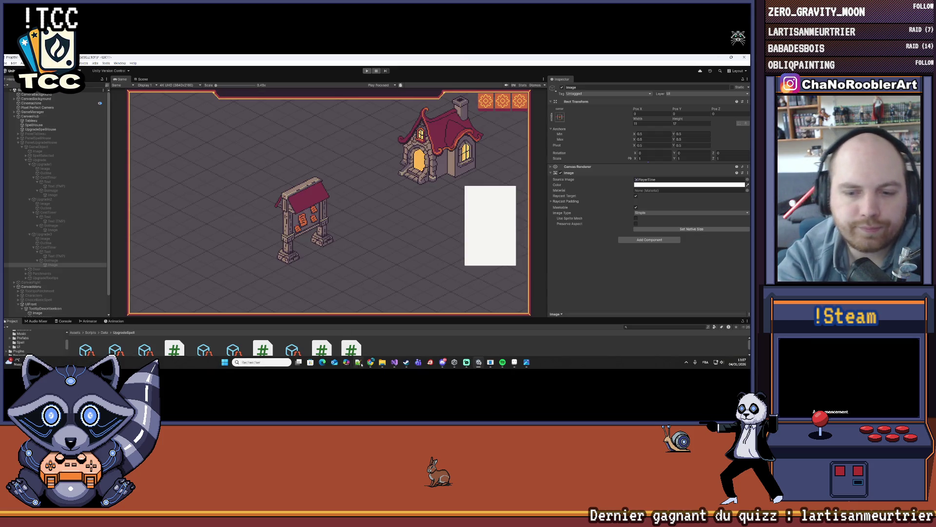
Step: Show MonsterController.cs in Visual Studio's right editor pane
left_click(399, 362)
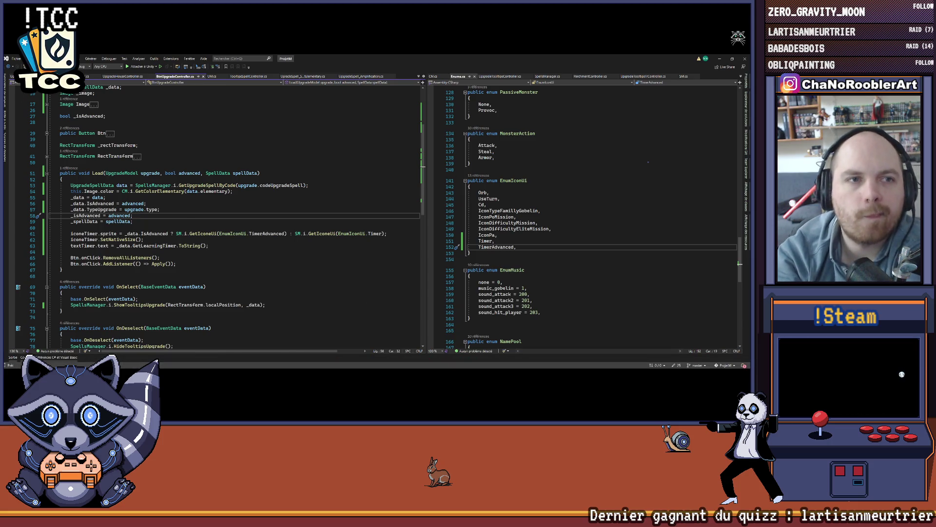
left_click(418, 76)
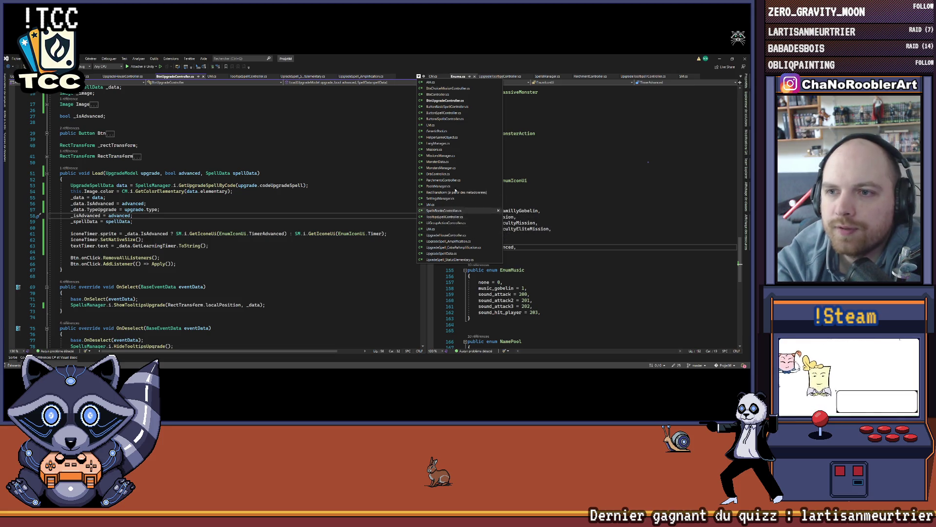
left_click(580, 141)
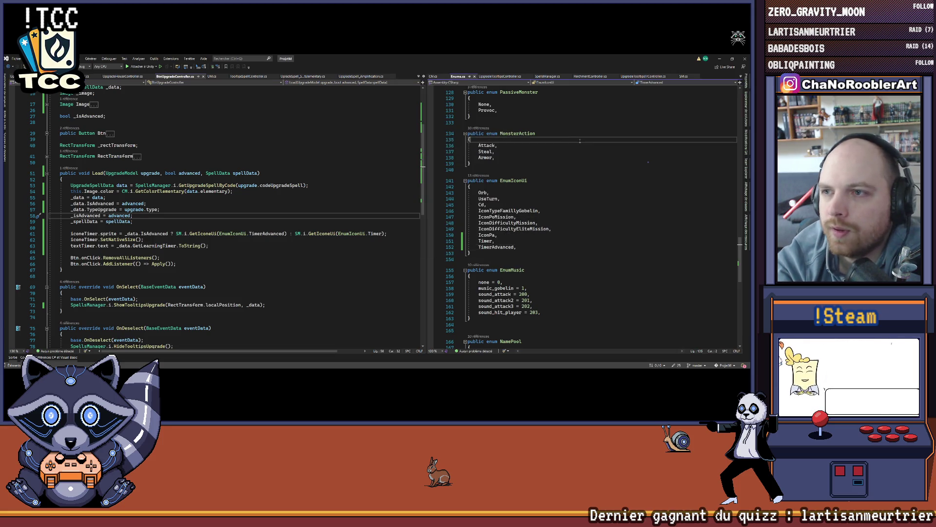
left_click(741, 76)
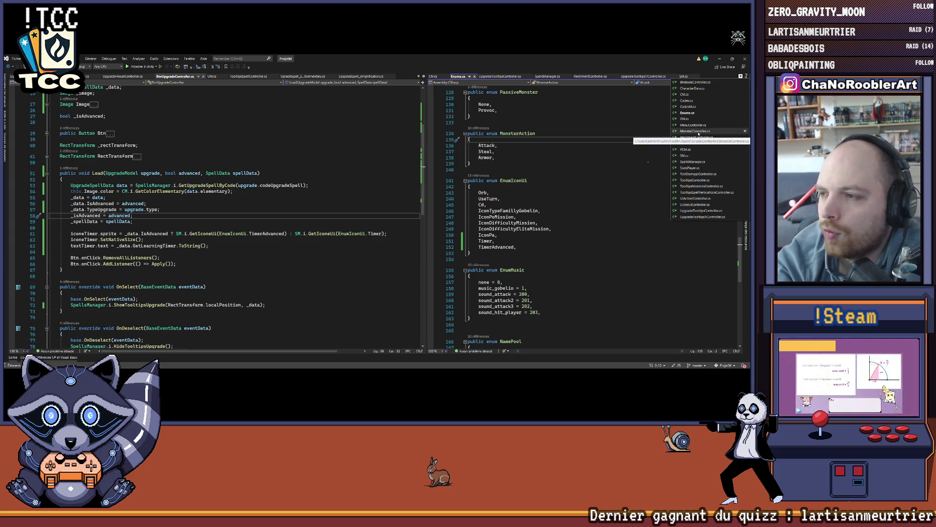
left_click(695, 131)
left_click_drag(430, 184, 311, 183)
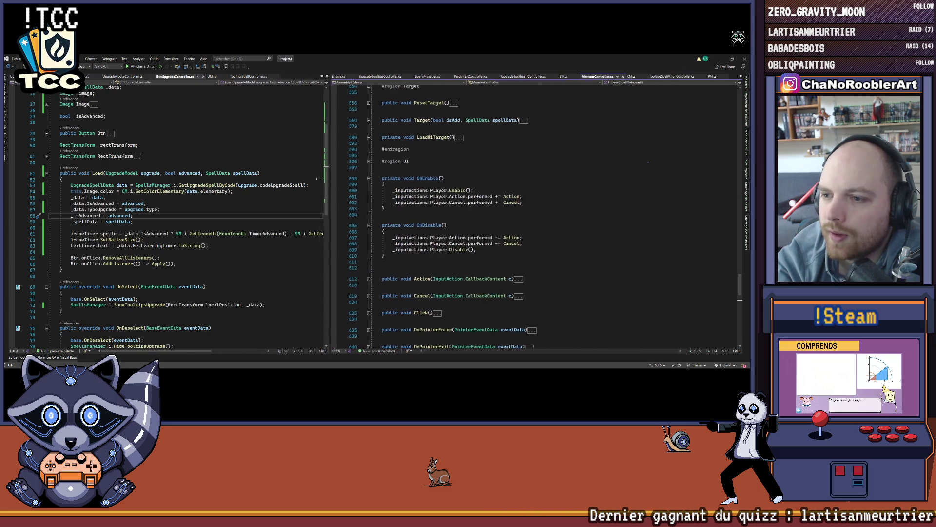
scroll(530, 217, "up", 20)
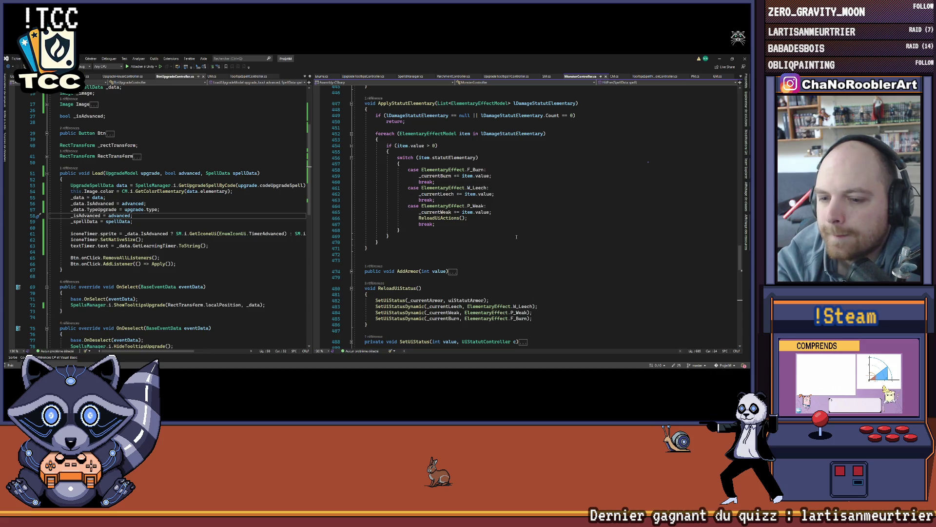
Step: Scroll to the top of MonsterController.cs and collapse it to method definitions with Ctrl+M, Ctrl+O
left_click_drag(376, 302, 367, 325)
key("Escape")
scroll(515, 291, "up", 8)
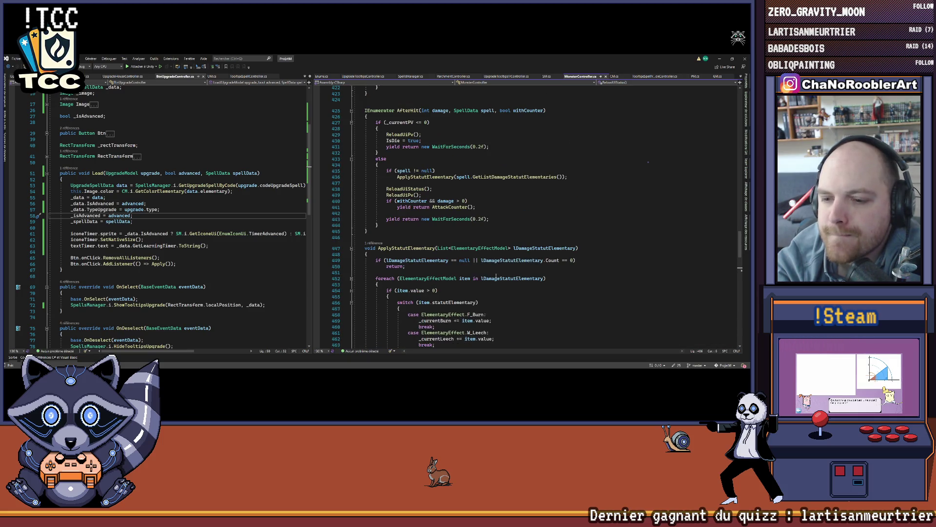
scroll(508, 288, "up", 1)
scroll(515, 285, "up", 1)
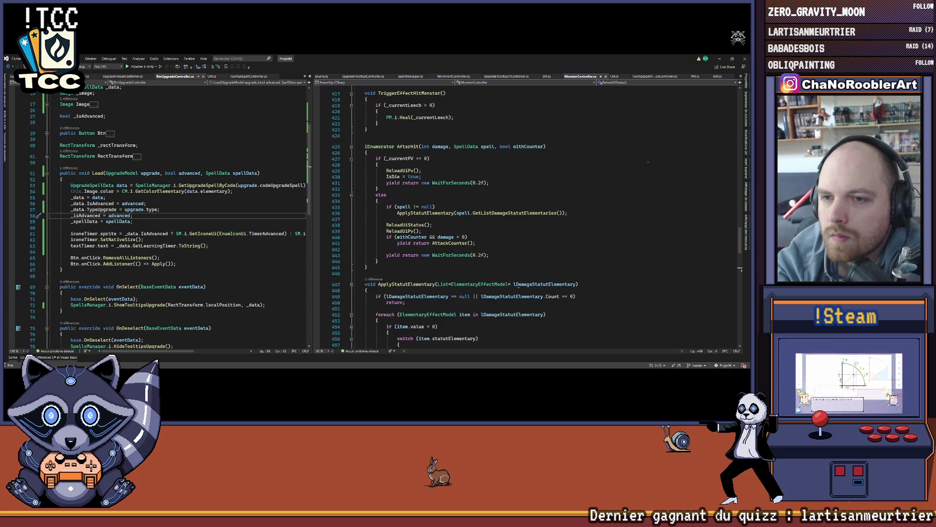
scroll(519, 285, "up", 3)
scroll(519, 286, "up", 11)
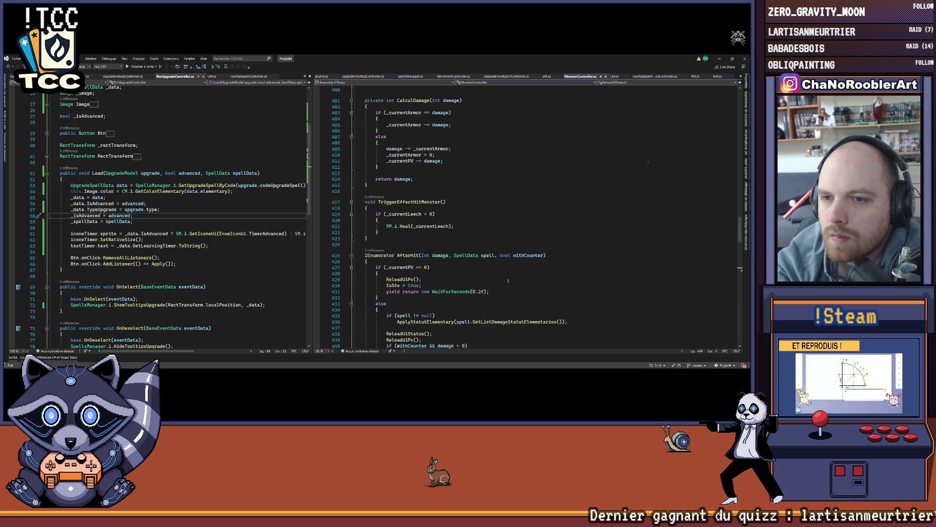
scroll(507, 280, "up", 9)
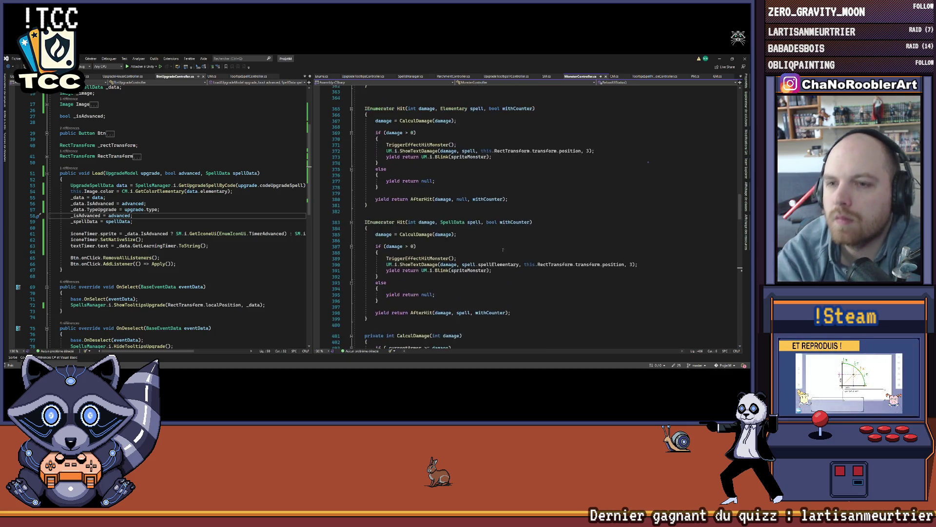
scroll(537, 235, "up", 10)
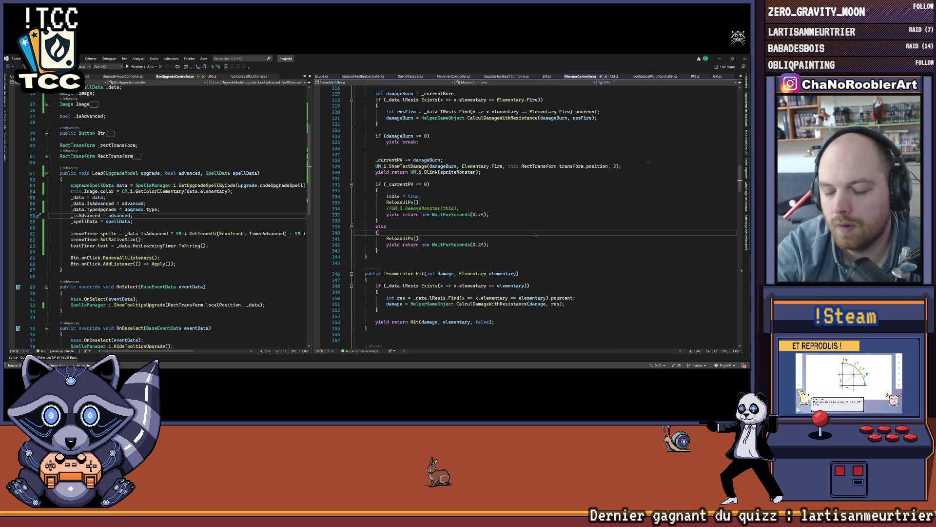
key("ctrl+m")
key("ctrl+o")
scroll(569, 249, "up", 4)
scroll(556, 224, "up", 7)
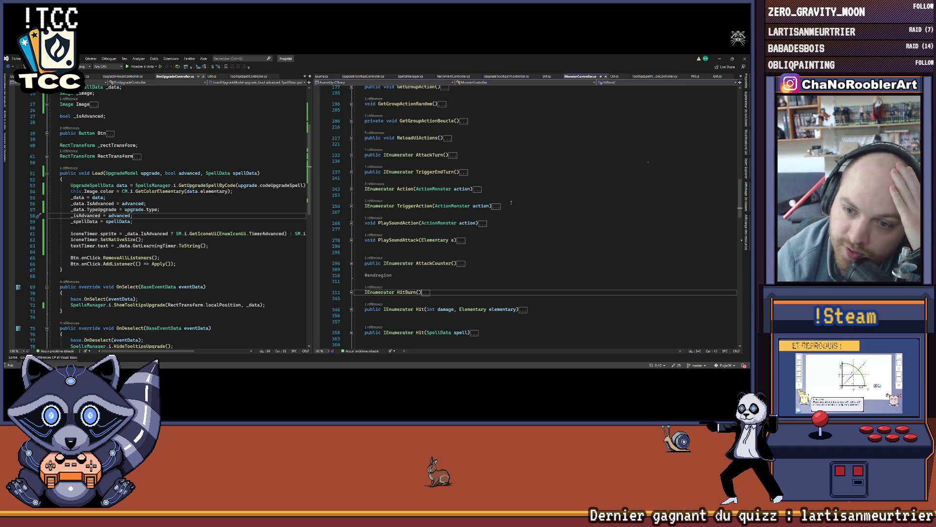
scroll(511, 202, "up", 3)
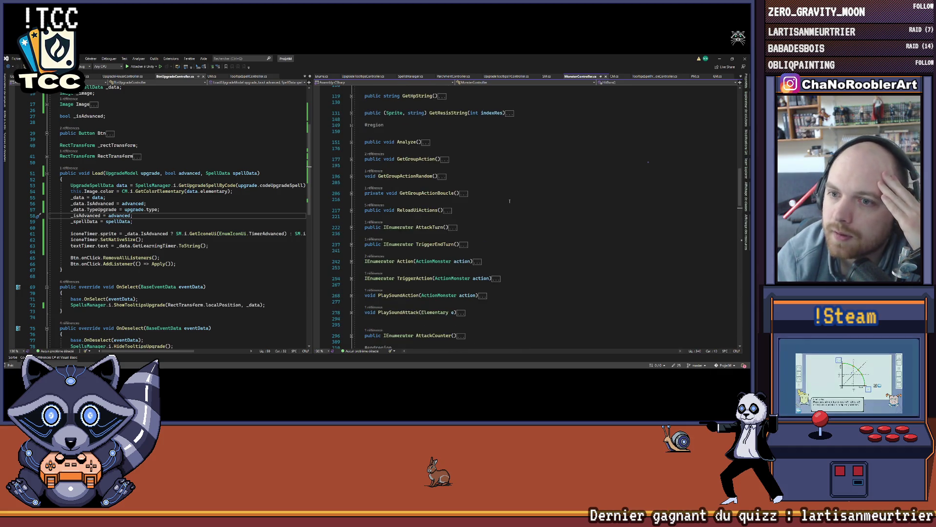
scroll(509, 201, "up", 3)
scroll(507, 196, "down", 4)
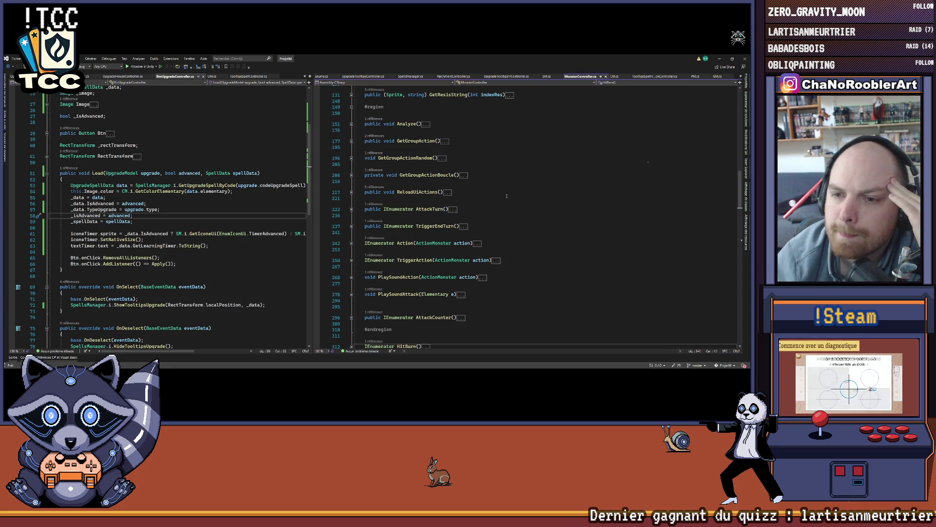
Step: Follow TriggerEndTurn's HitBurn call to its definition and expand the HitBurn method
left_click(351, 226)
left_click(415, 238)
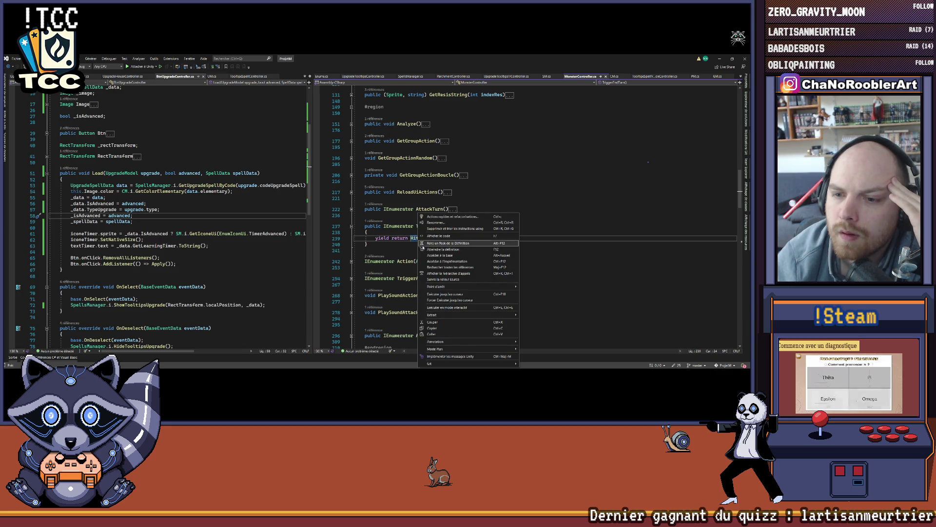
key("F12")
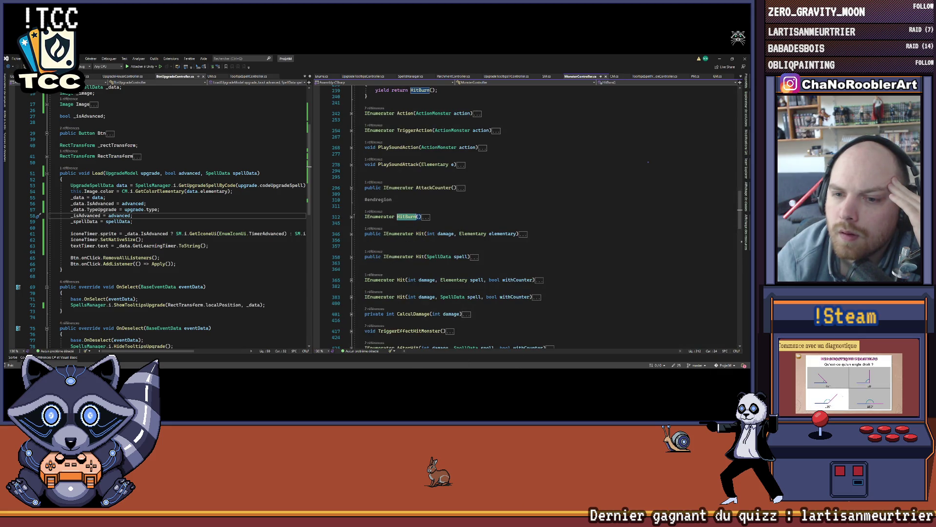
left_click(351, 217)
scroll(529, 210, "down", 5)
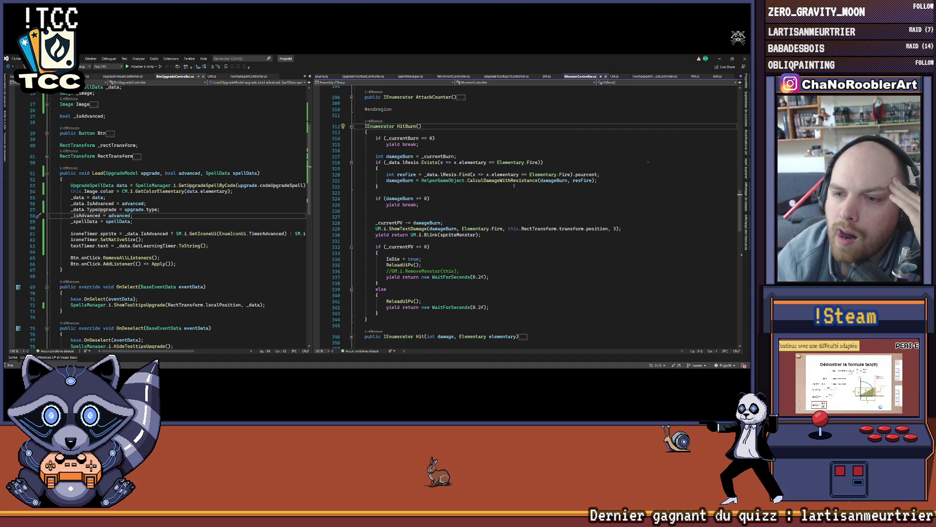
scroll(514, 186, "down", 1)
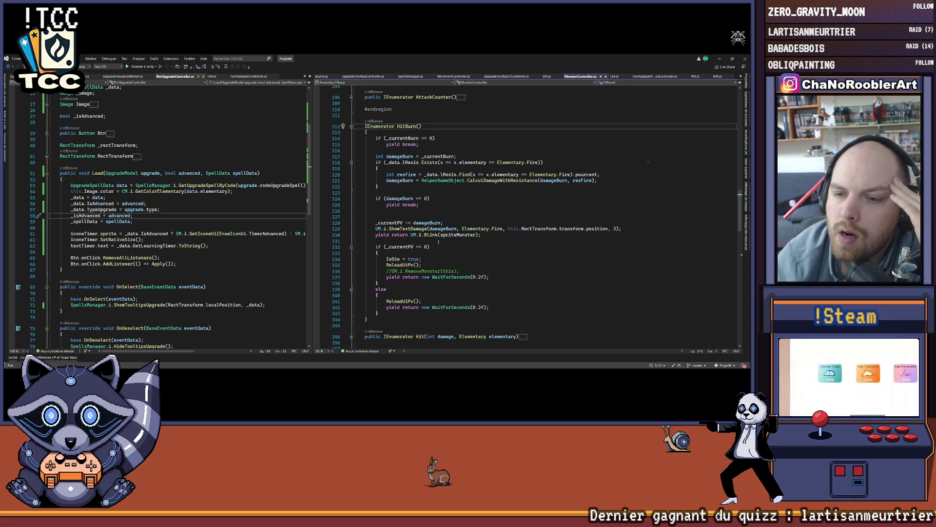
scroll(438, 239, "down", 3)
scroll(437, 240, "down", 2)
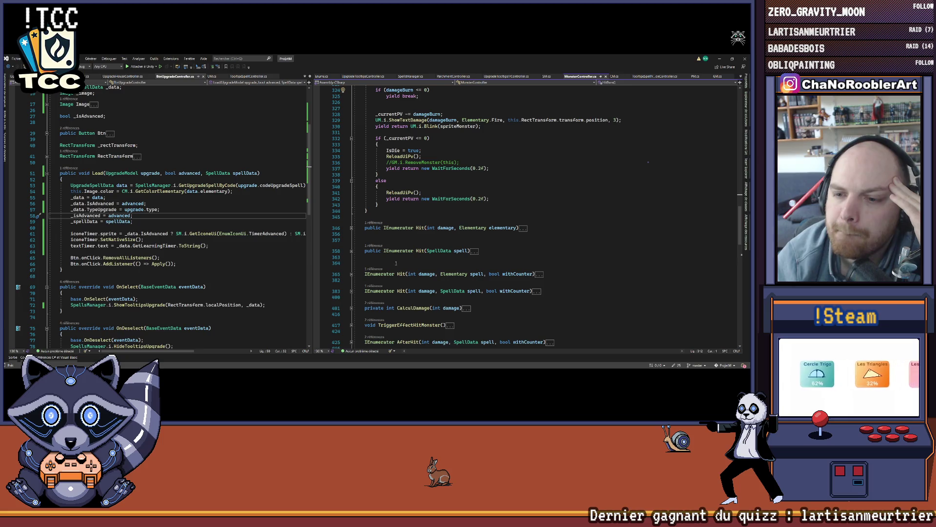
Step: Inspect the Hit overloads, expanding the withCounter version, and mark HitBurn's blink line
left_click(351, 251)
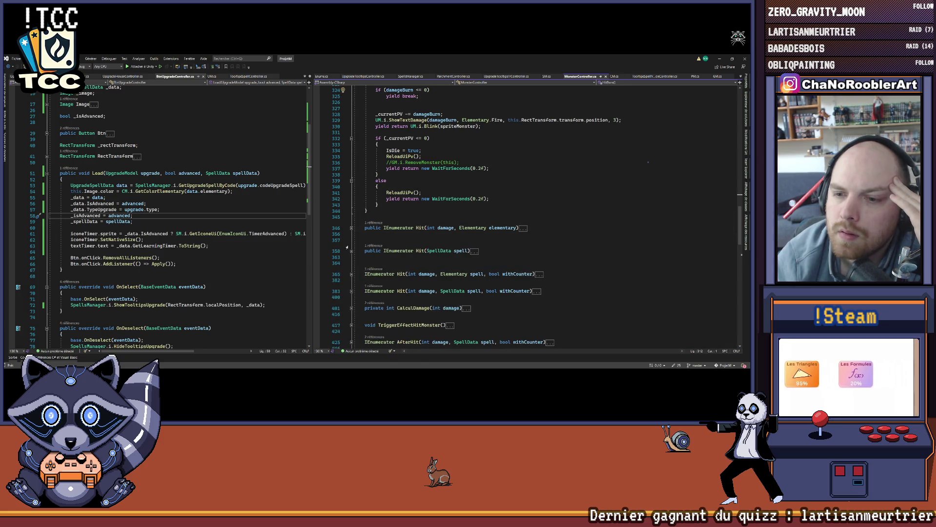
left_click(351, 251)
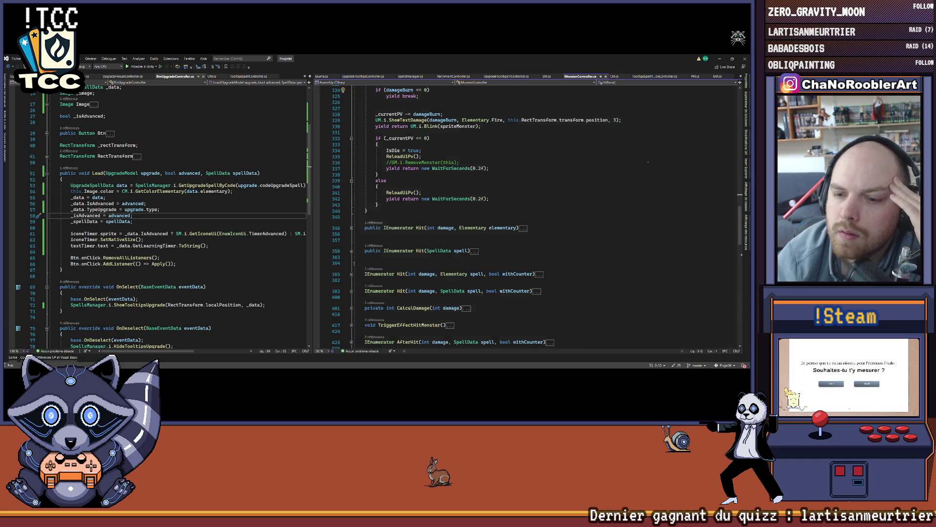
scroll(352, 246, "down", 2)
left_click(351, 238)
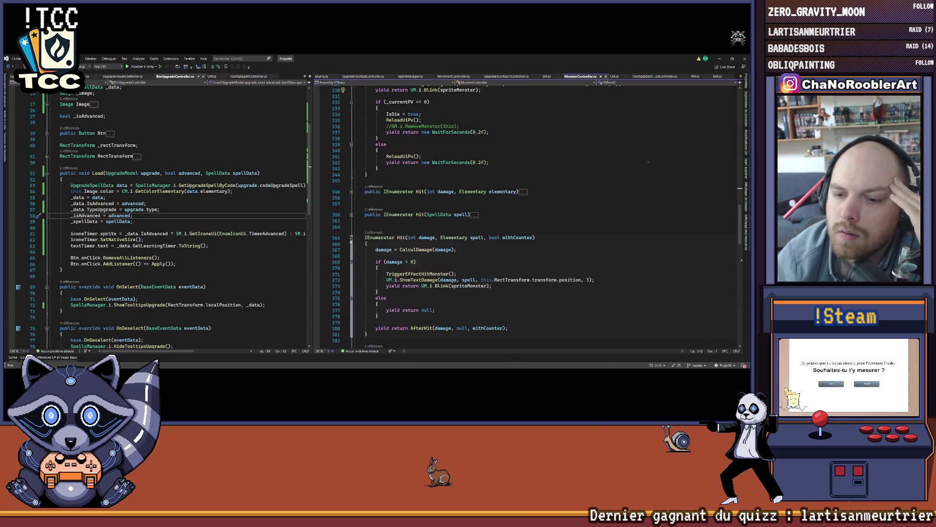
scroll(351, 242, "down", 4)
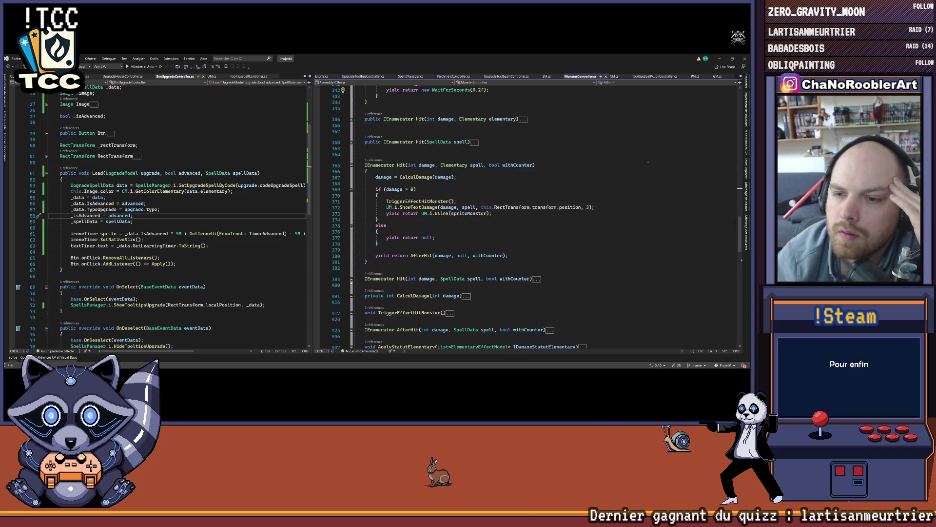
scroll(351, 243, "up", 10)
left_click(388, 212)
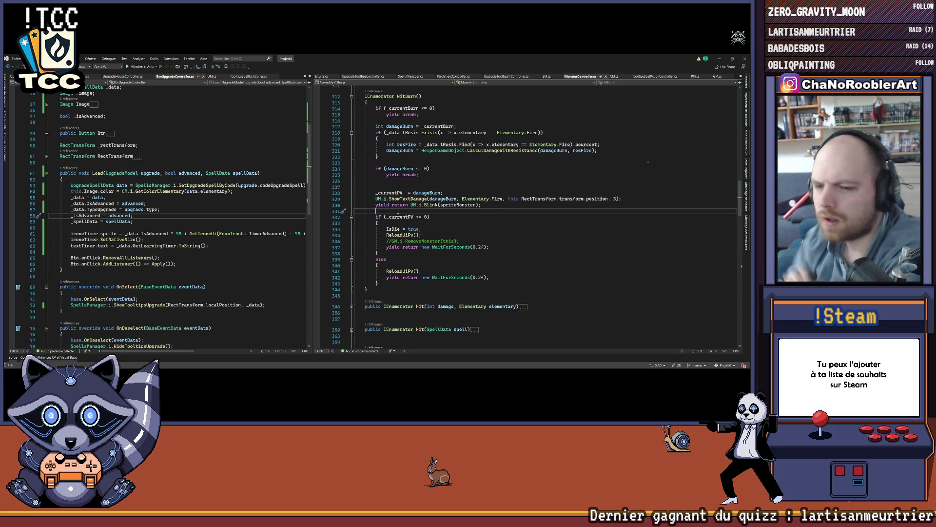
Step: Expand the AfterHit method and highlight every use of TriggerEffectHitMonster
scroll(399, 212, "down", 7)
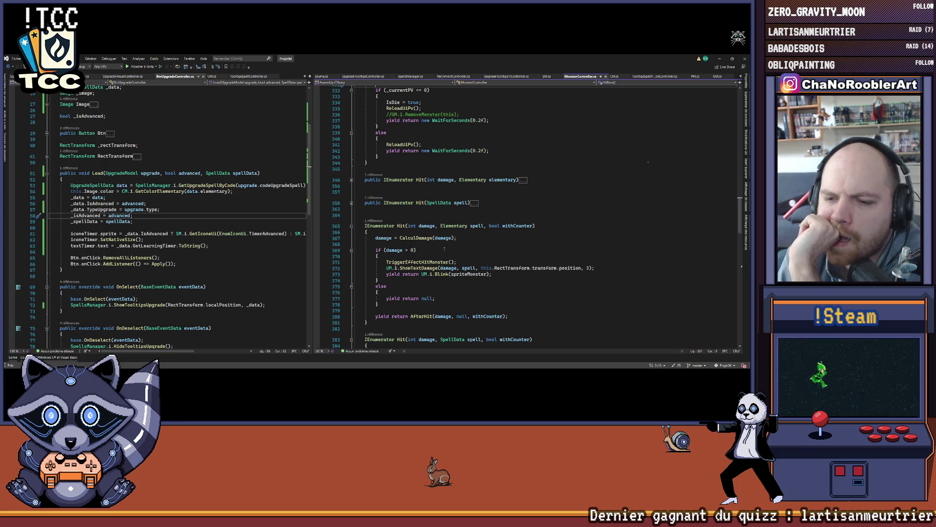
scroll(388, 210, "down", 11)
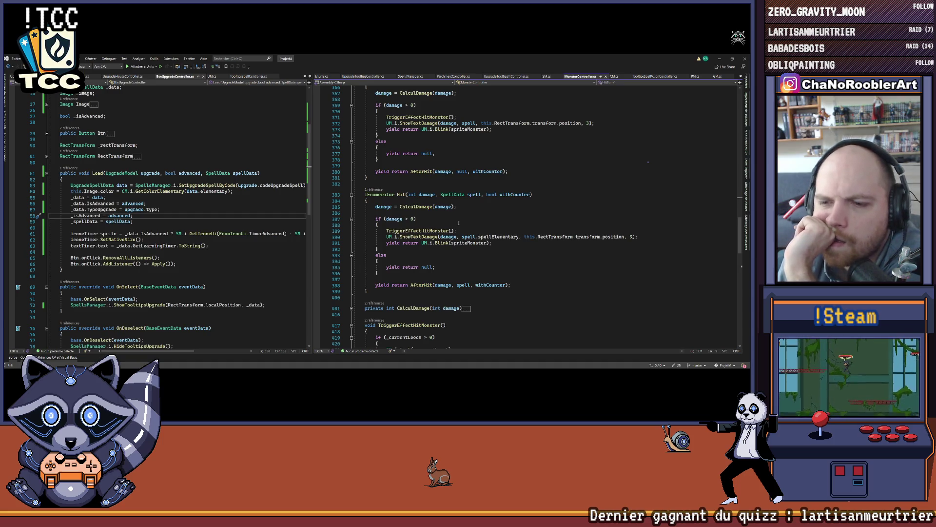
scroll(458, 223, "down", 1)
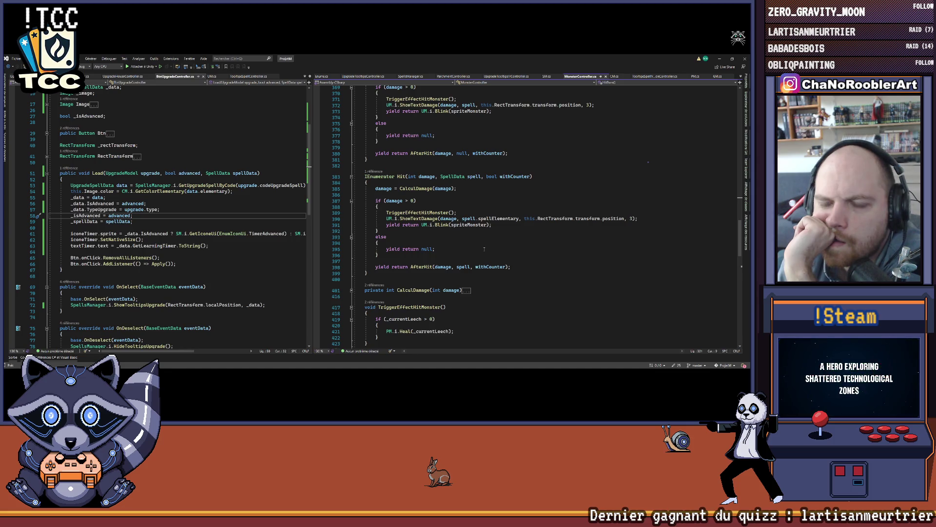
scroll(483, 245, "down", 5)
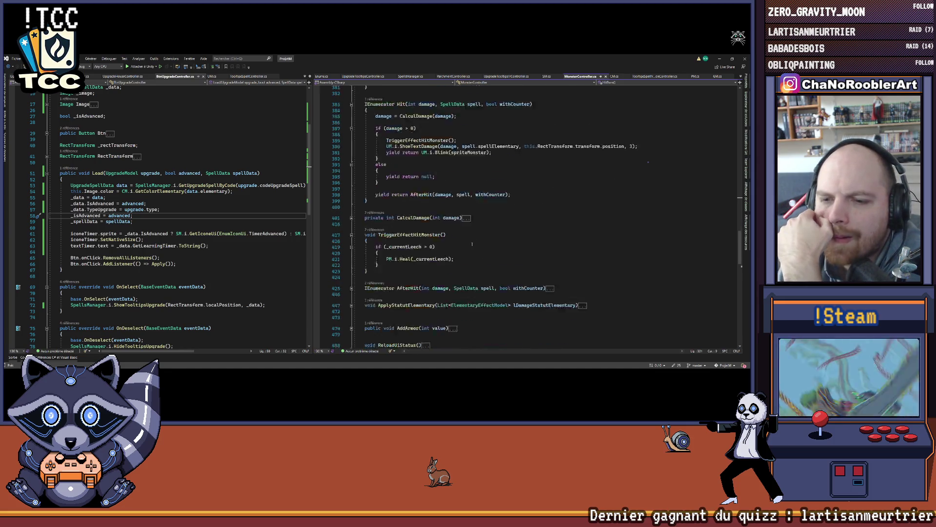
left_click(351, 270)
scroll(497, 264, "down", 4)
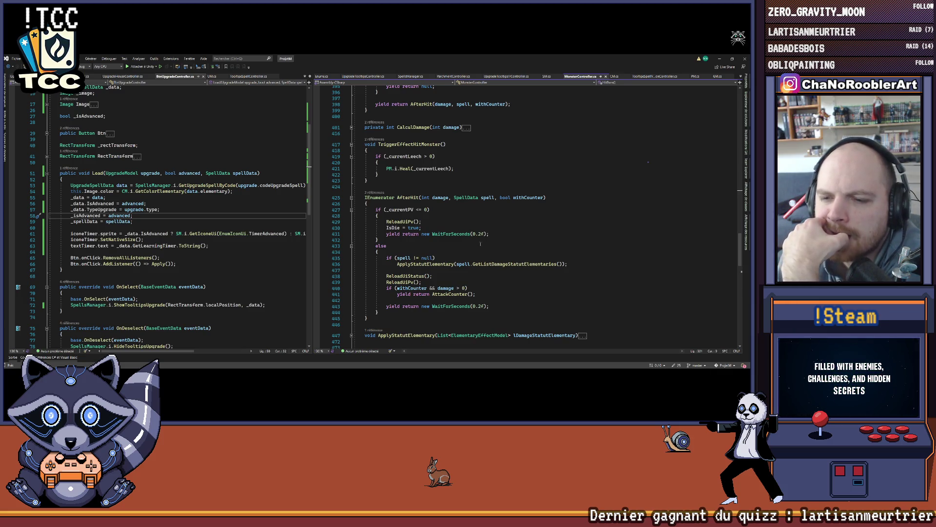
left_click(407, 145)
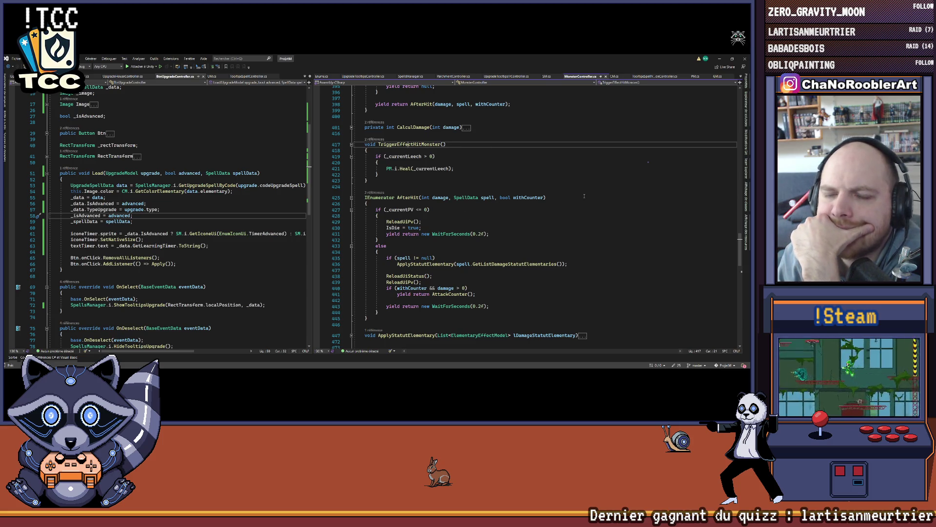
Step: Find the HitBurn routine in MonsterController.cs and review the burn damage code
scroll(527, 193, "up", 7)
scroll(517, 185, "up", 4)
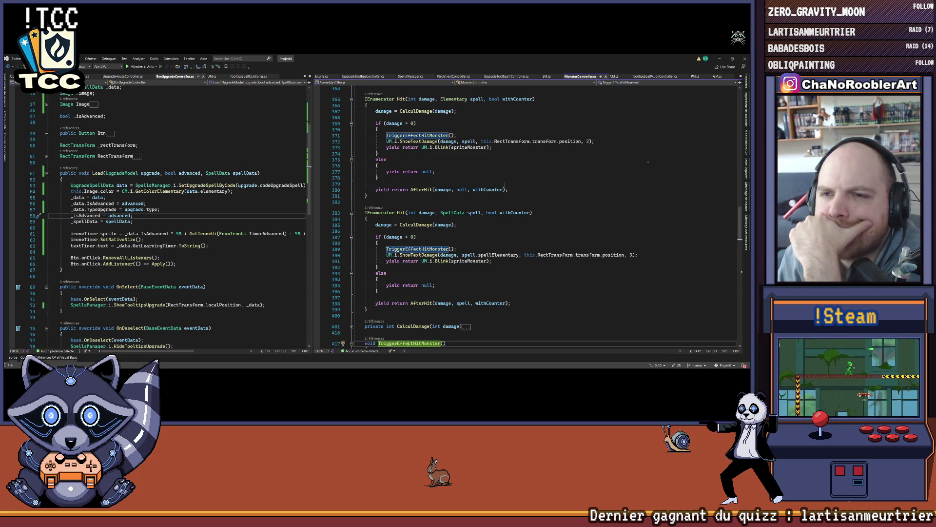
scroll(505, 184, "down", 9)
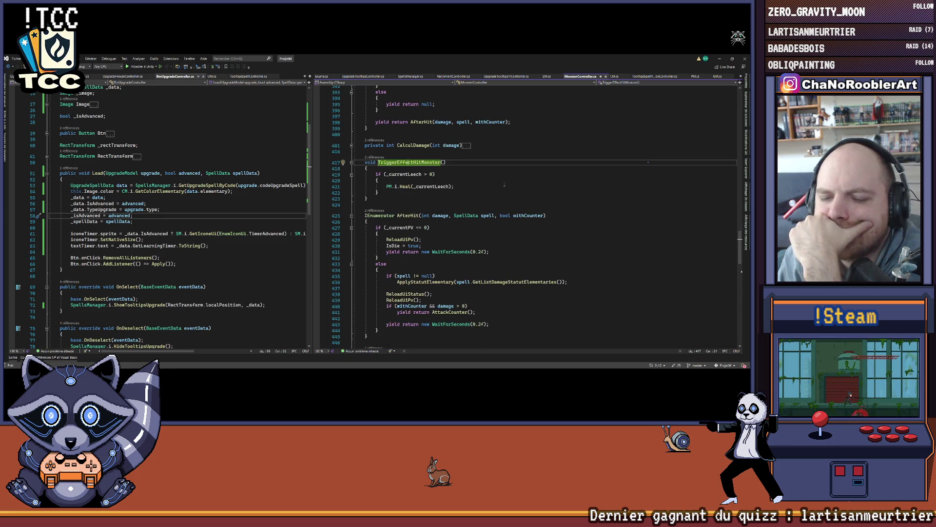
scroll(505, 184, "up", 20)
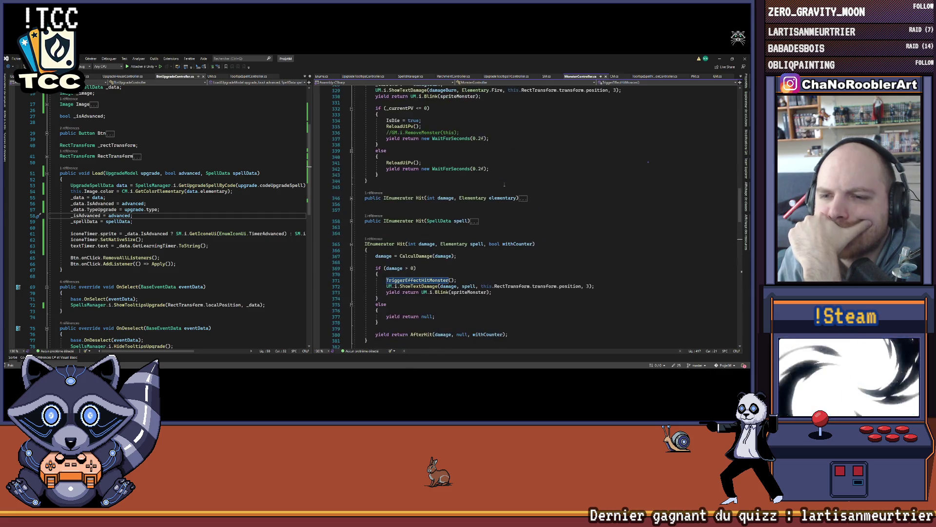
scroll(505, 184, "up", 15)
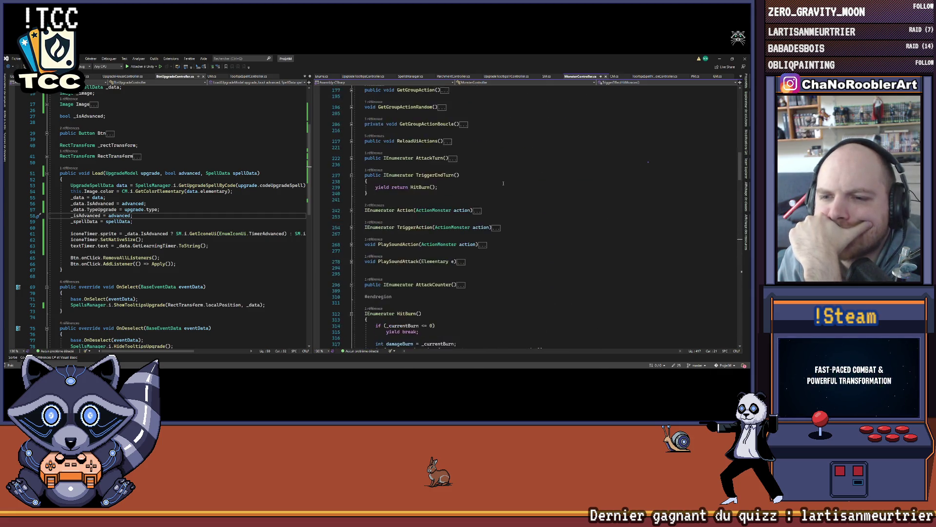
scroll(503, 183, "down", 8)
scroll(503, 183, "down", 7)
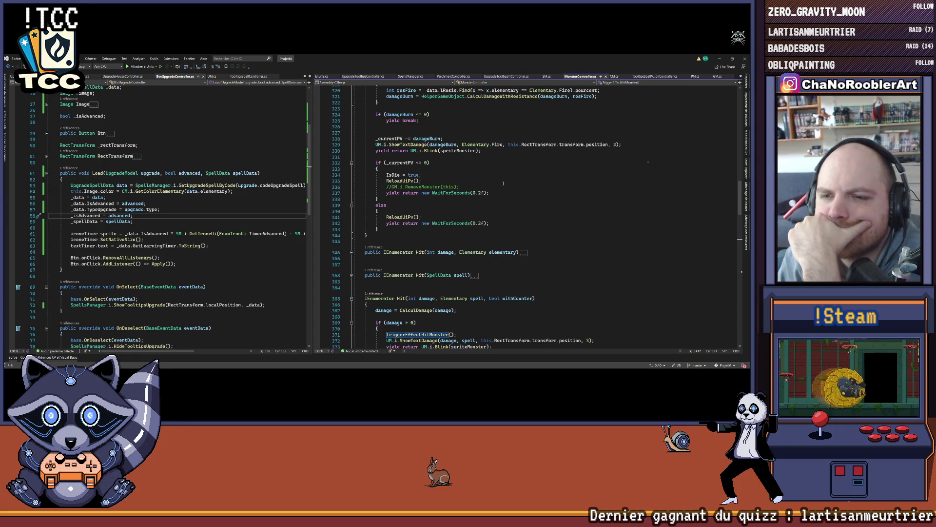
scroll(503, 183, "up", 4)
scroll(496, 186, "down", 5)
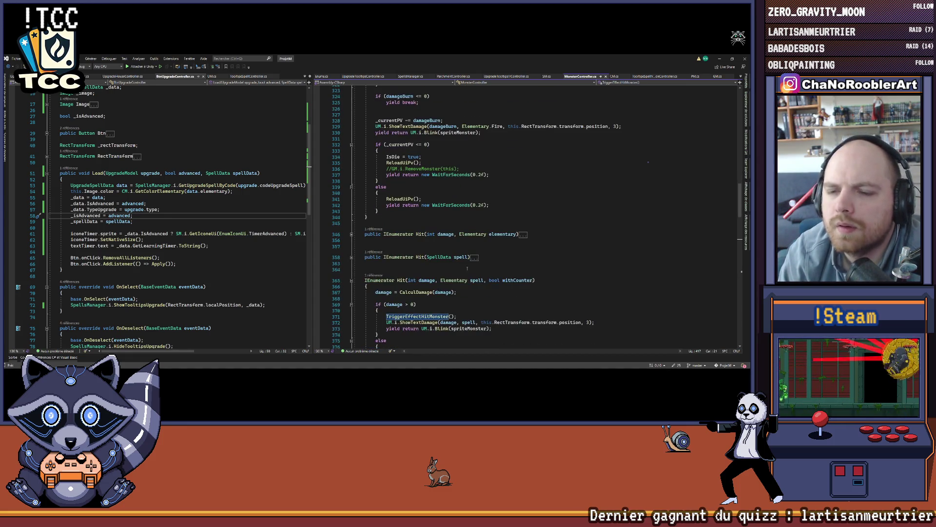
left_click_drag(386, 316, 464, 314)
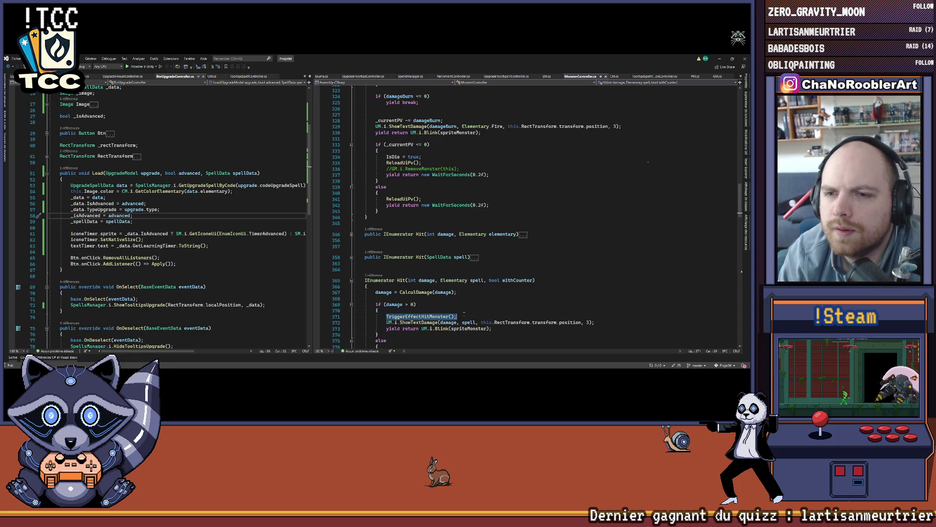
scroll(436, 203, "up", 6)
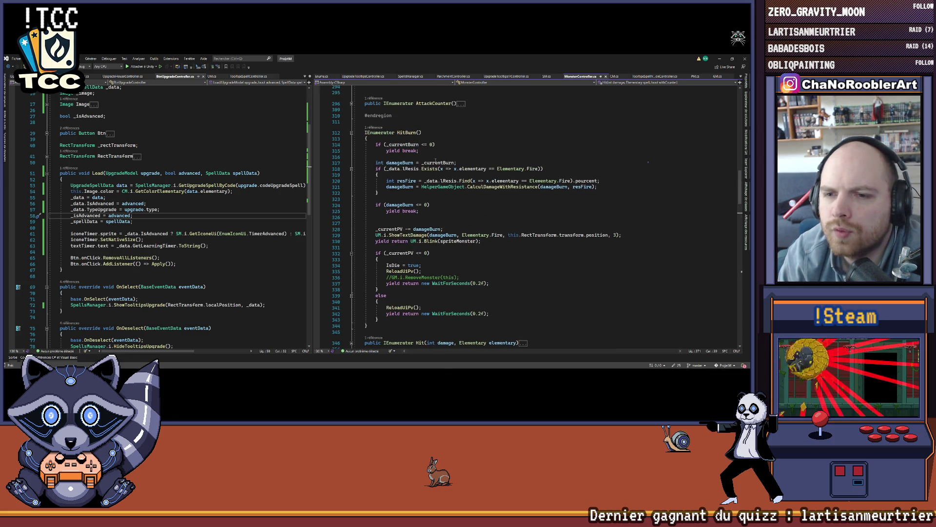
Step: Add TriggerEffectHitMonster(); after the UM.i.Blink line in HitBurn and return to Unity
left_click_drag(372, 205, 424, 211)
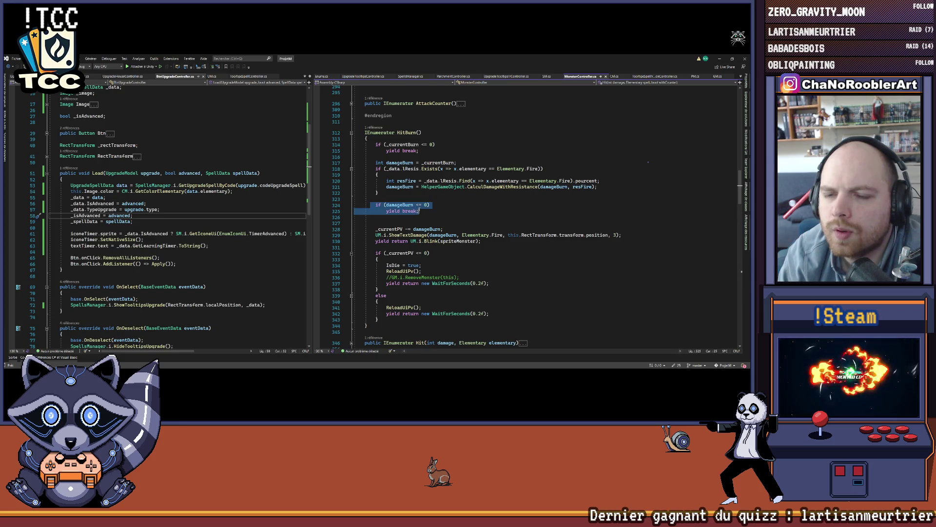
left_click(385, 248)
type("TriggerEffectHitMonster();")
left_click(458, 252)
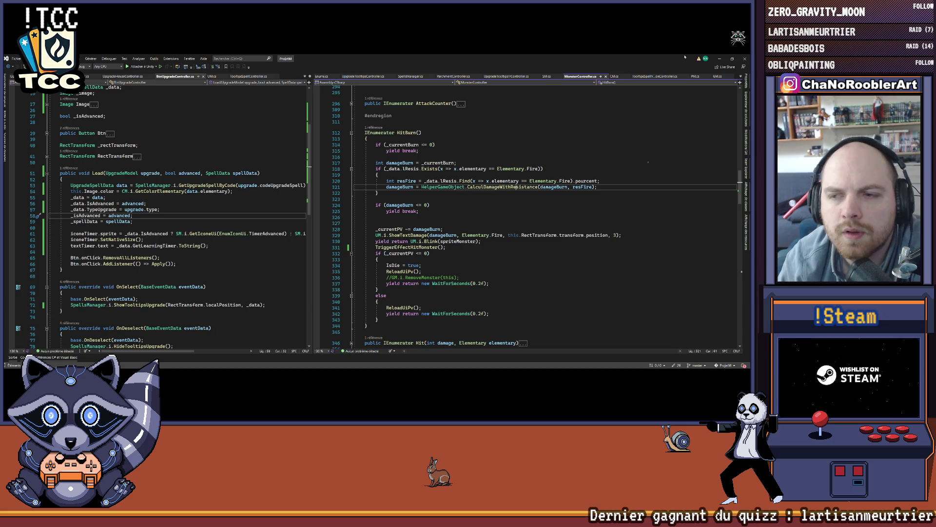
key("alt+Tab")
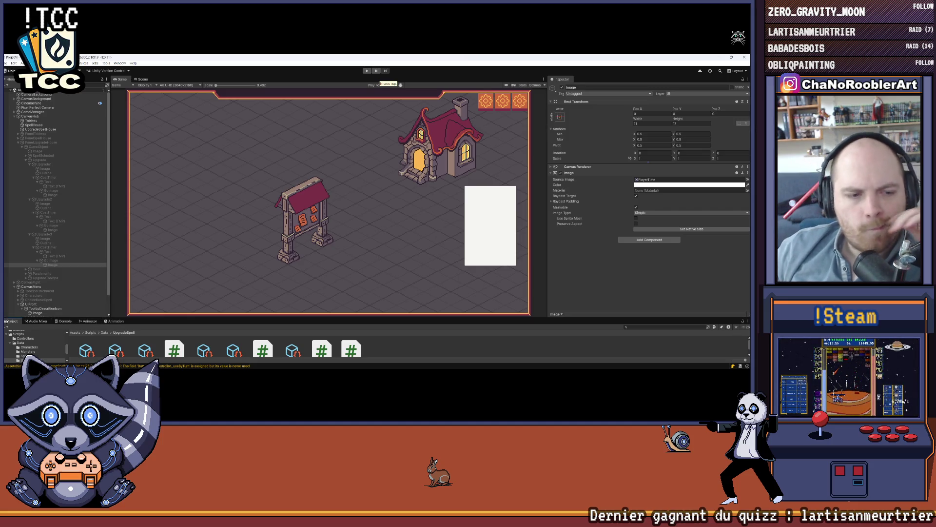
Step: Play the game and start a new apprentice wizard run with W_Wave and W_Leech
left_click_drag(355, 318, 355, 317)
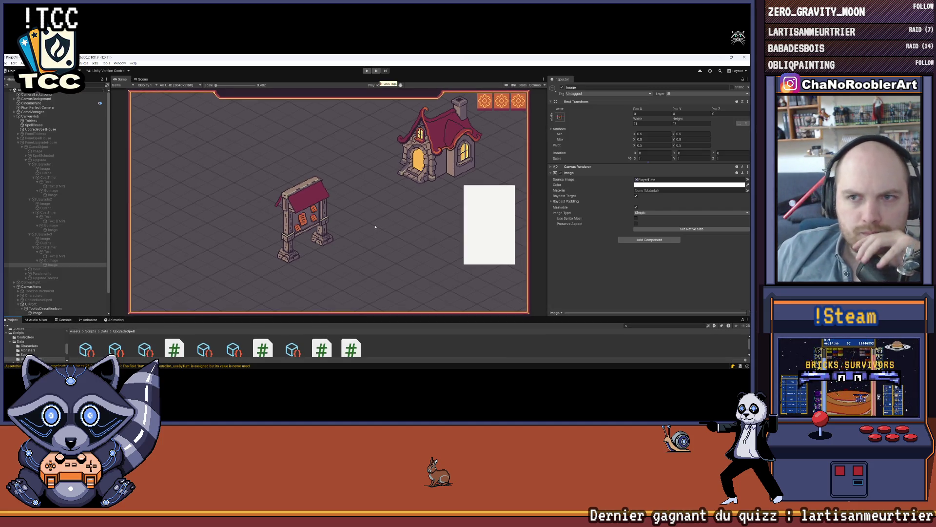
left_click(367, 71)
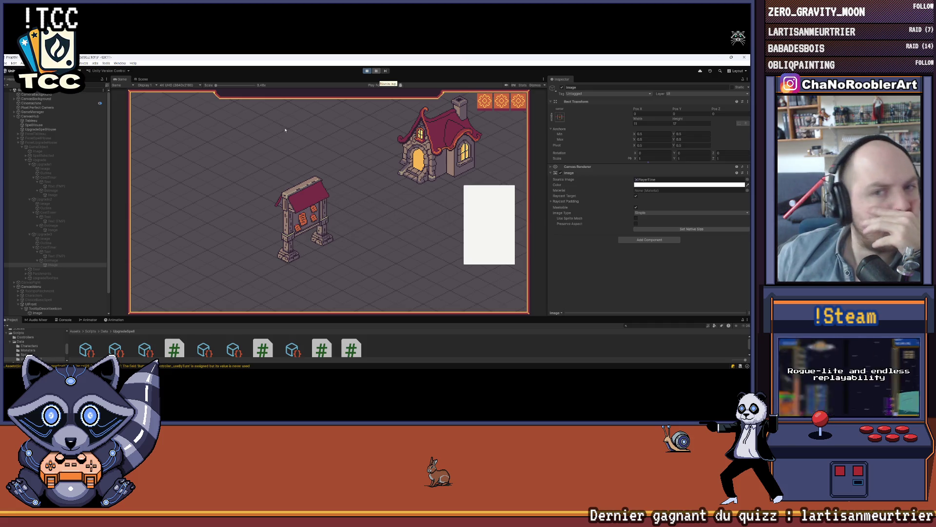
left_click(329, 173)
left_click(328, 208)
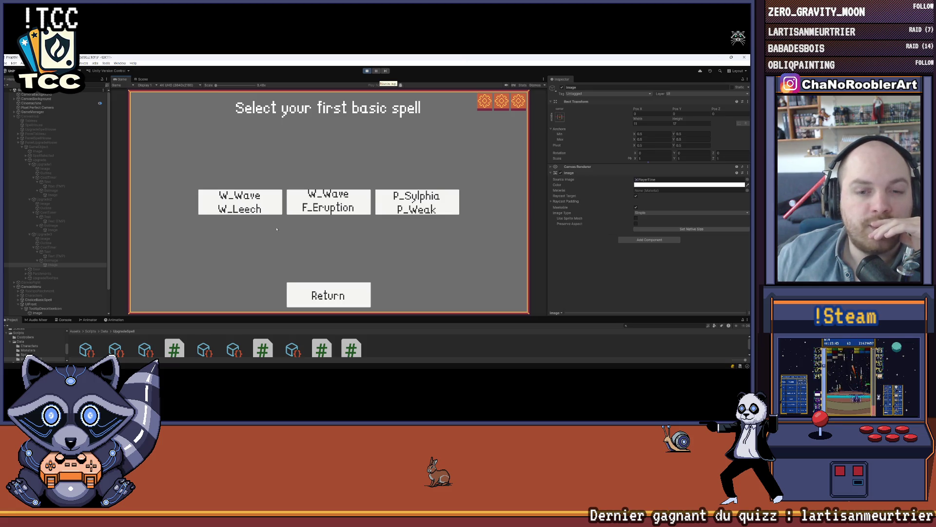
left_click(273, 210)
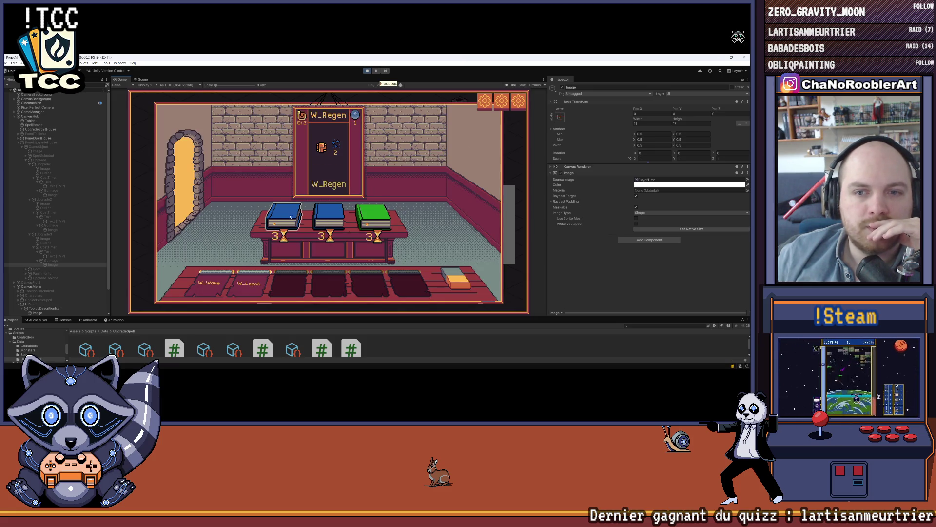
Step: Preview the spell books and slots, then stop and restart the game
mouse_move(197, 287)
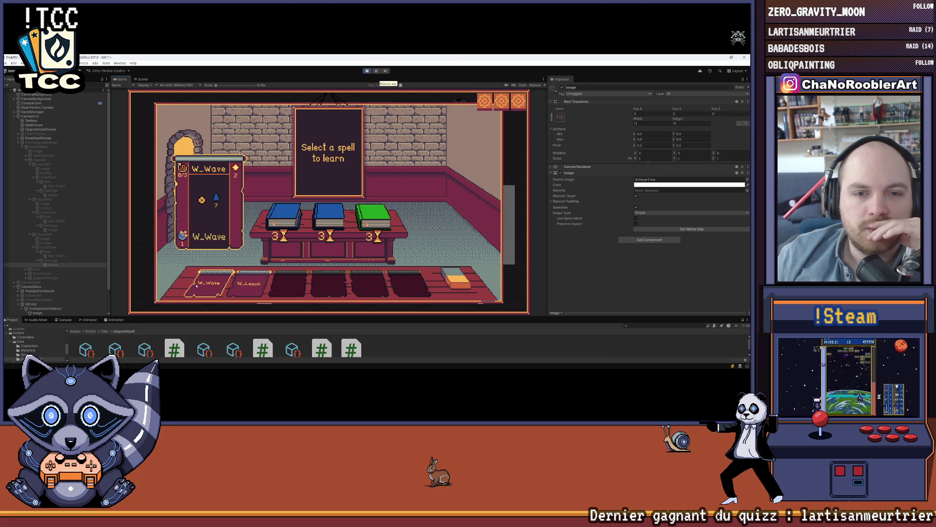
mouse_move(379, 219)
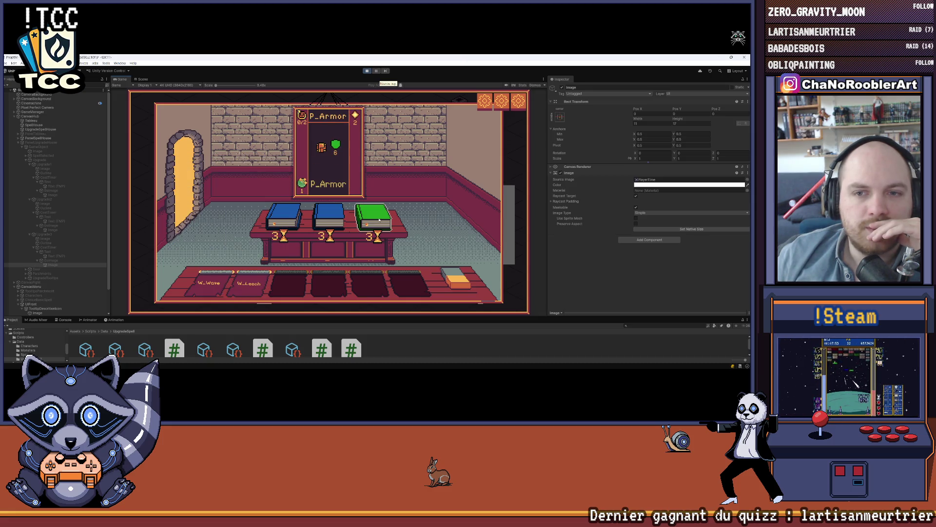
mouse_move(340, 222)
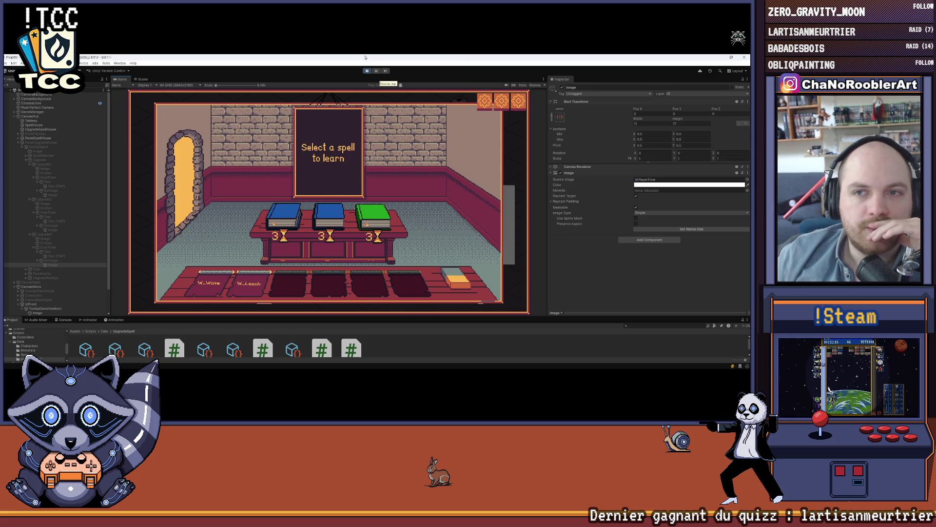
left_click(367, 71)
left_click(367, 71)
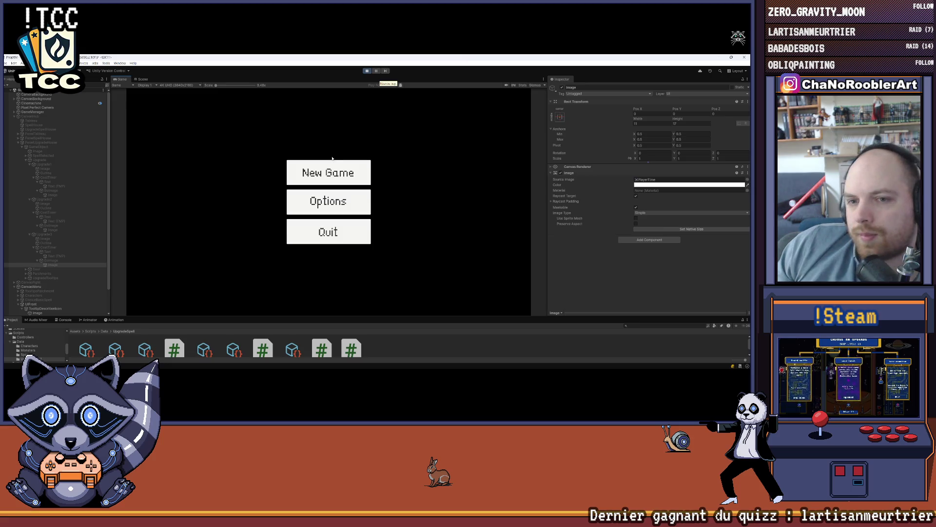
Step: Abandon a new game at spell selection, then stop and restart Play mode
left_click(359, 181)
left_click(359, 181)
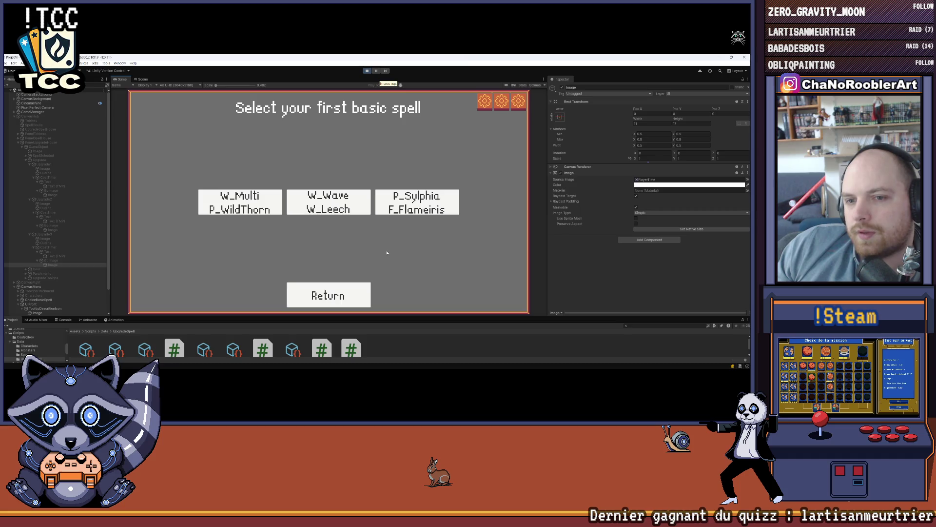
left_click(360, 287)
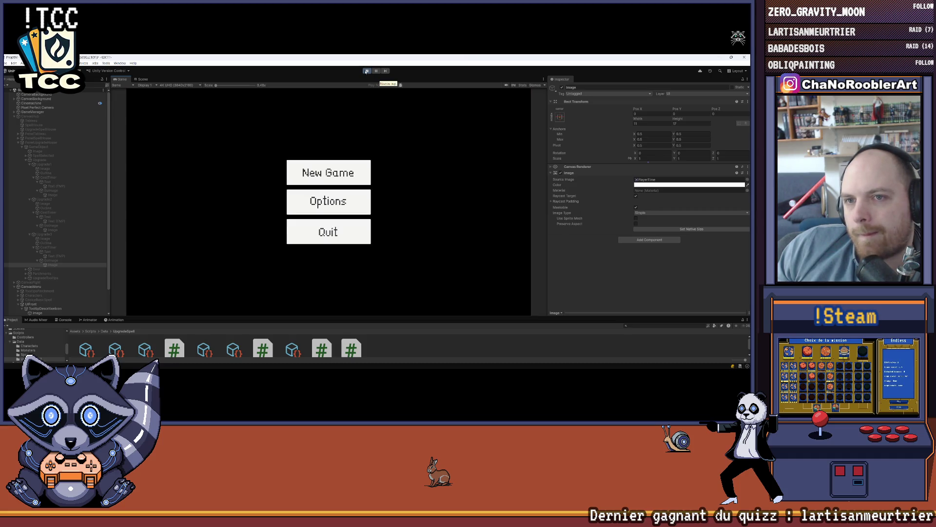
left_click(365, 71)
left_click(367, 71)
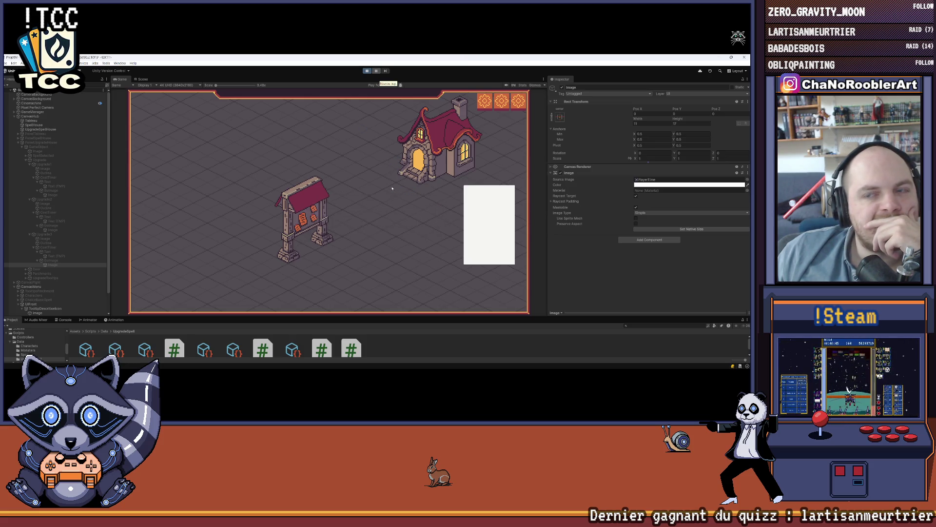
Step: Start an apprentice run with F_Flameiris and F_Eruption, learn W_Leech, and enter the spell house
left_click(329, 171)
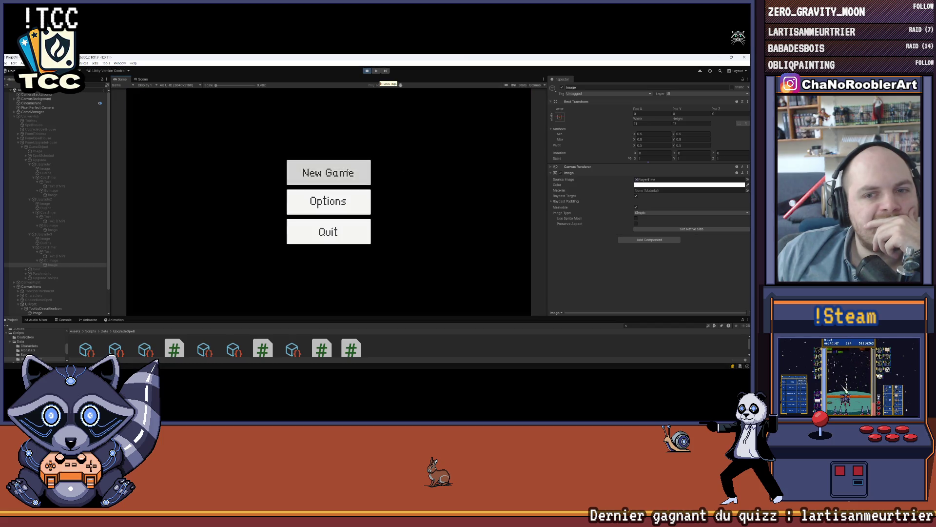
left_click(328, 210)
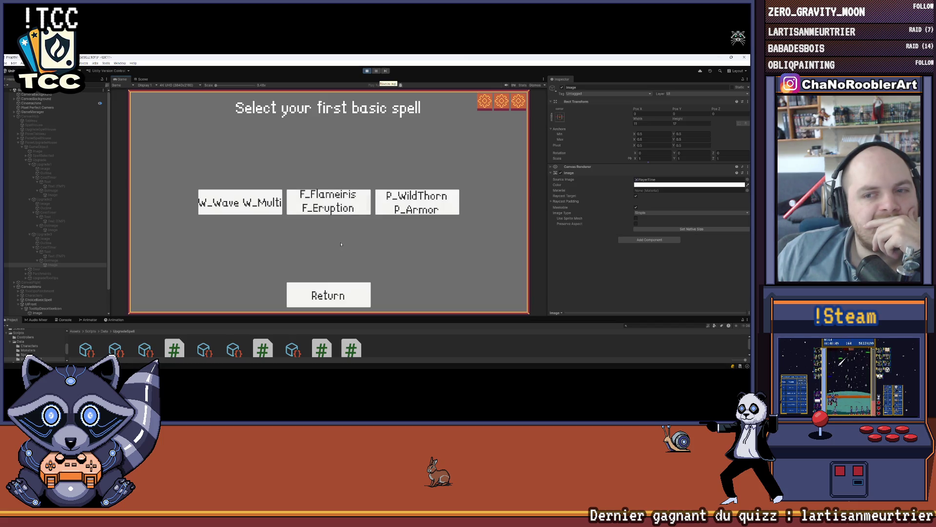
left_click(329, 201)
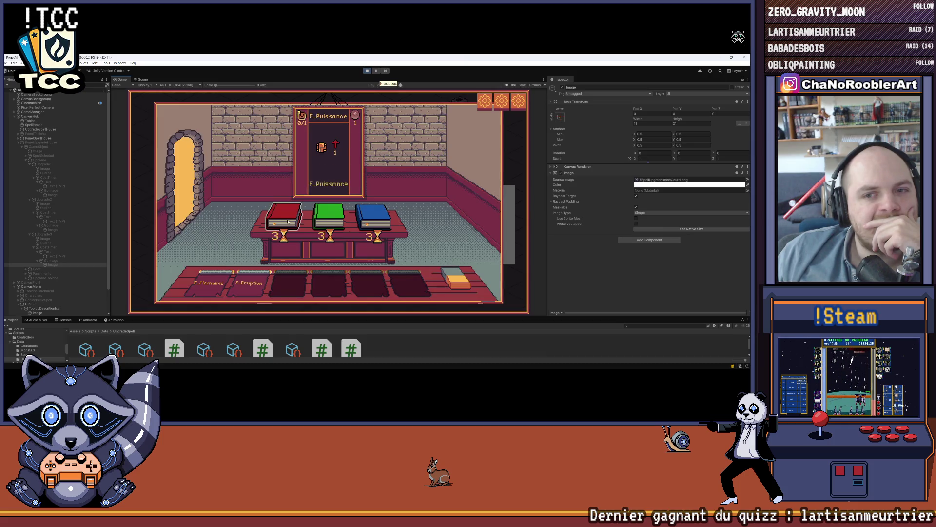
left_click(373, 217)
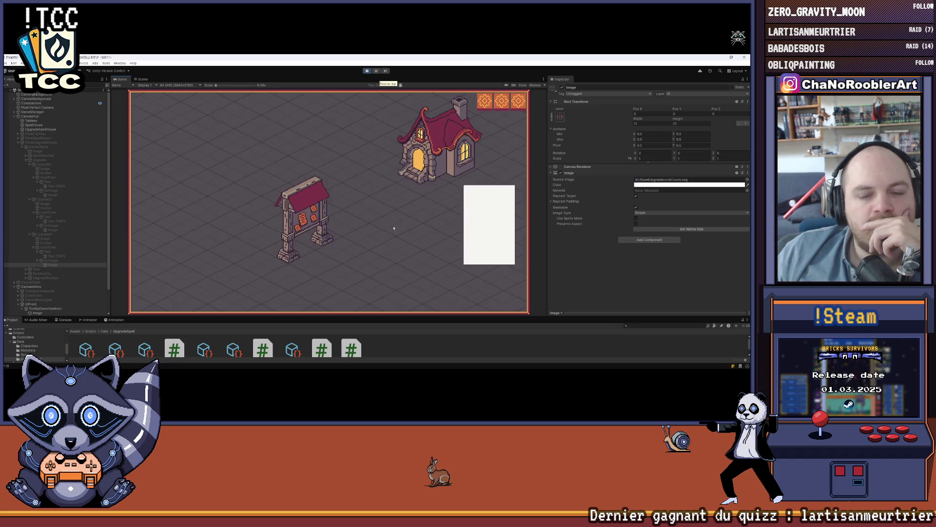
left_click(464, 235)
Step: Preview the pedestal upgrade books and their tooltips on the F_Eruption card
mouse_move(380, 230)
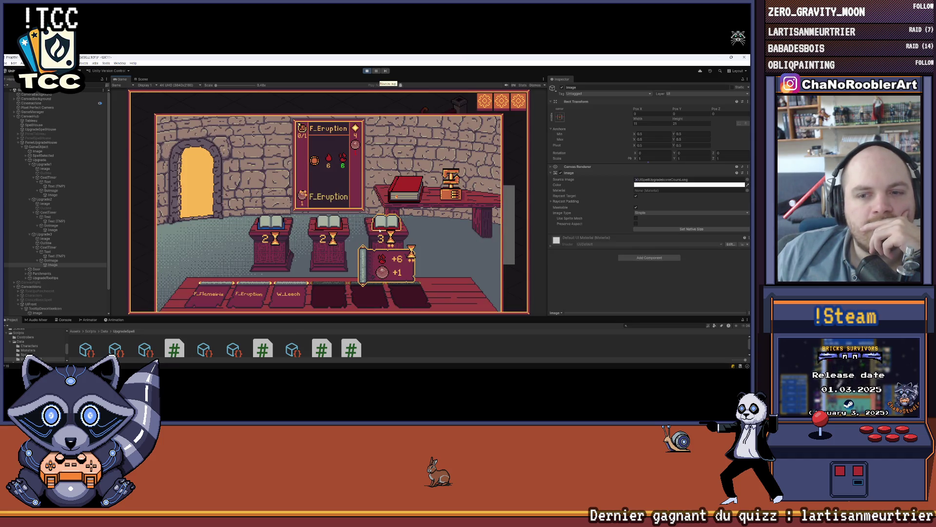
mouse_move(255, 299)
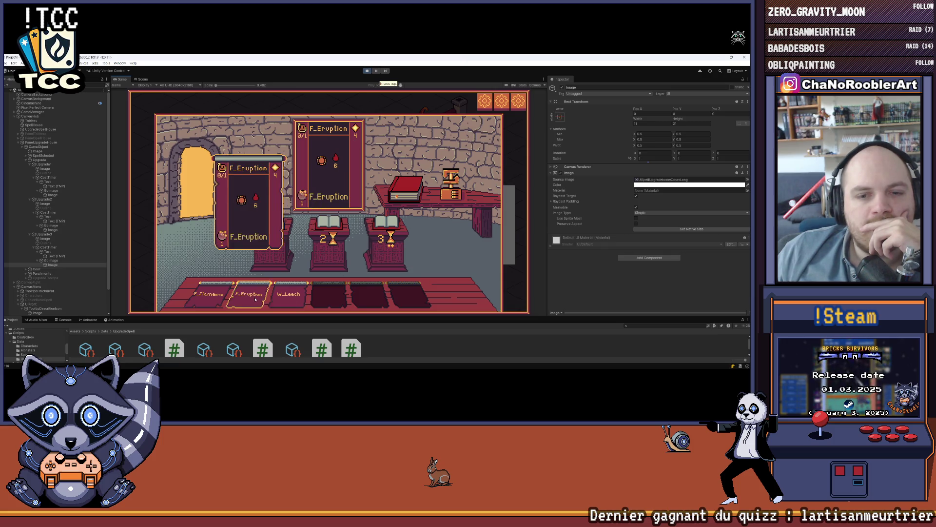
mouse_move(211, 300)
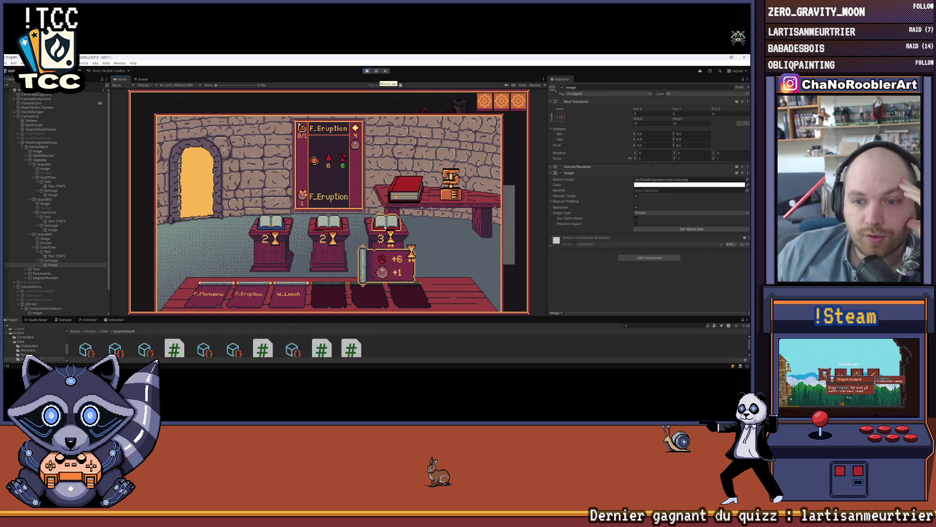
mouse_move(271, 244)
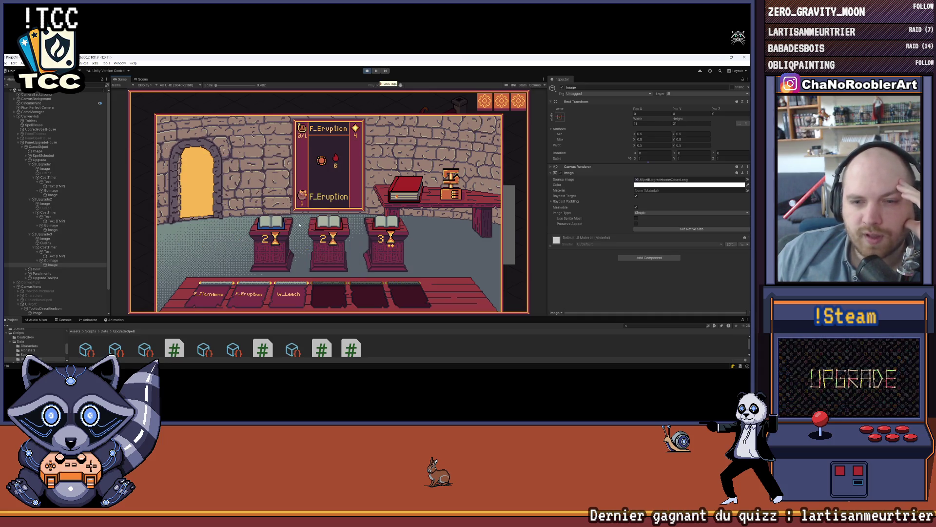
mouse_move(393, 227)
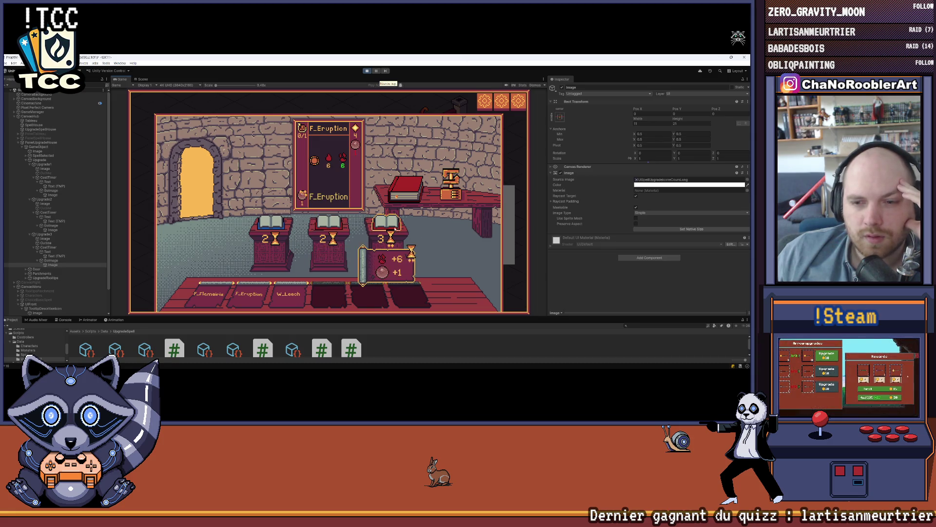
mouse_move(206, 303)
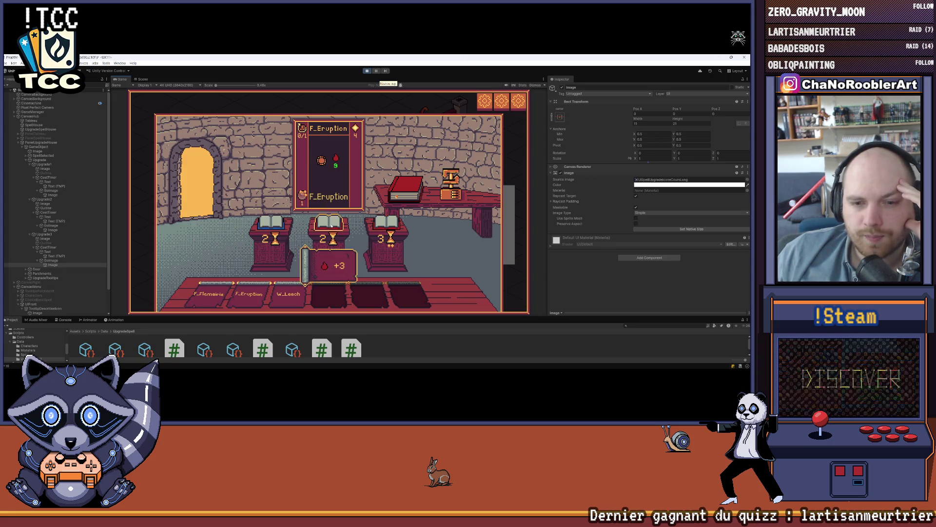
mouse_move(266, 228)
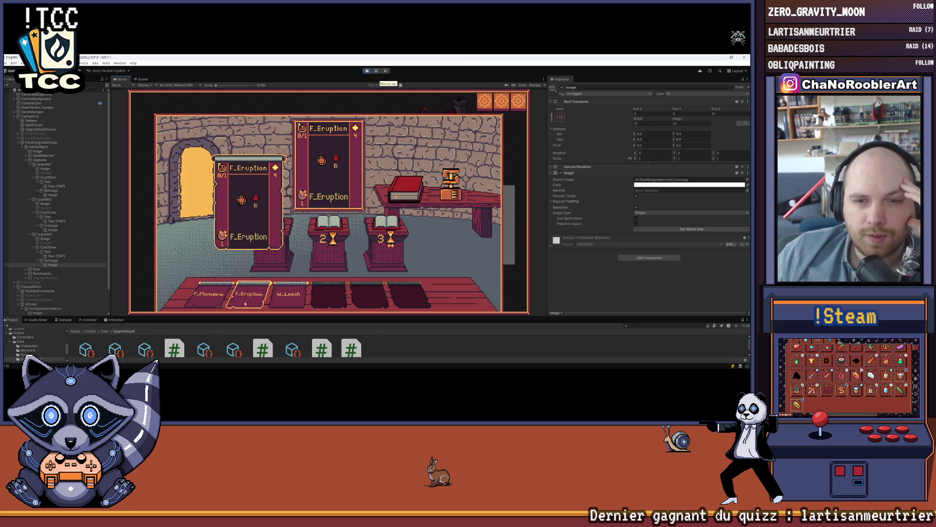
mouse_move(241, 299)
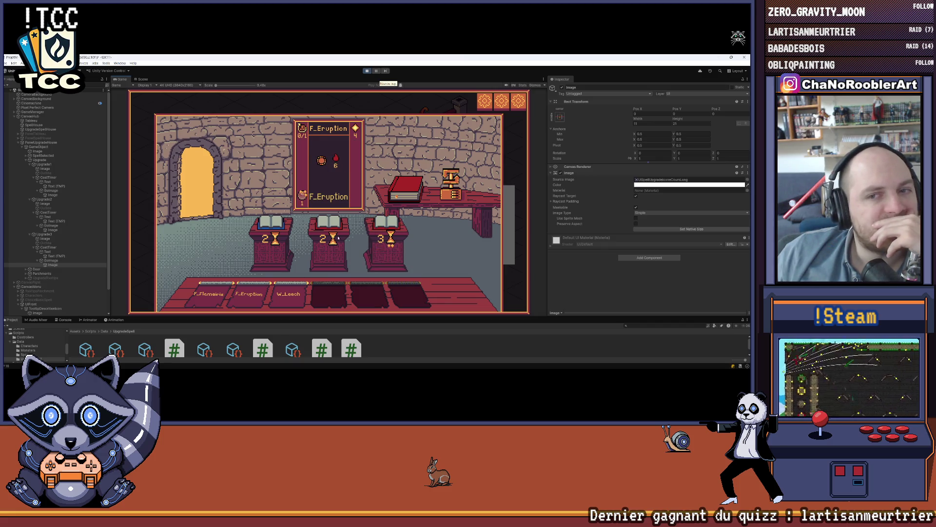
mouse_move(331, 224)
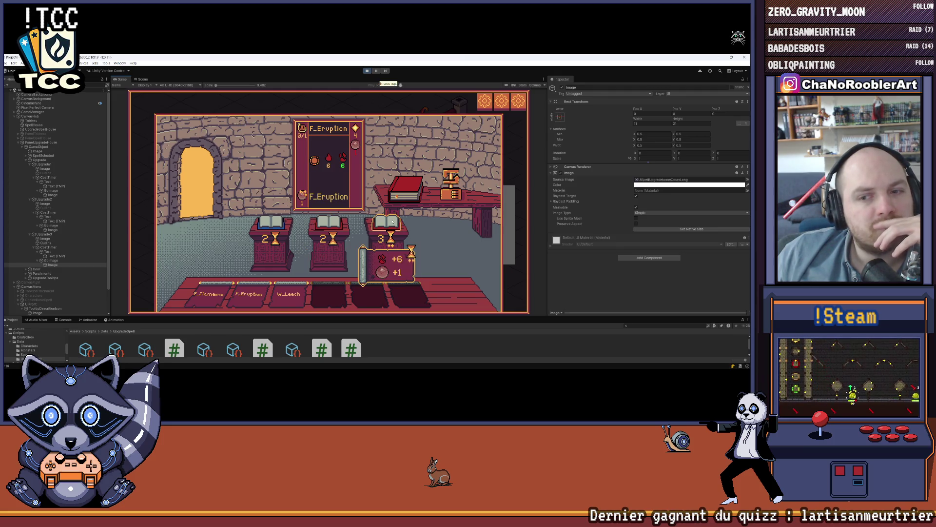
Step: Win the goblin cave battle by casting F_Flameiris on both enemies and analyzing one
left_click(393, 222)
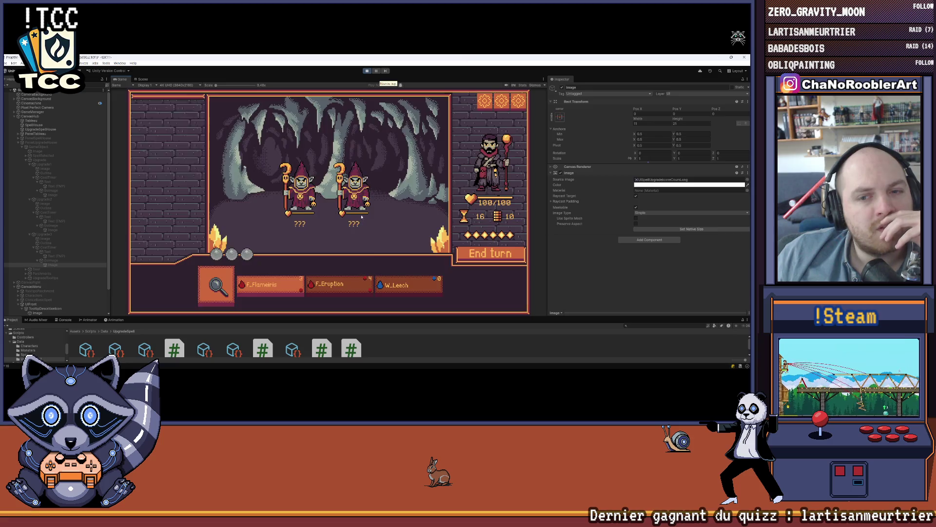
mouse_move(404, 285)
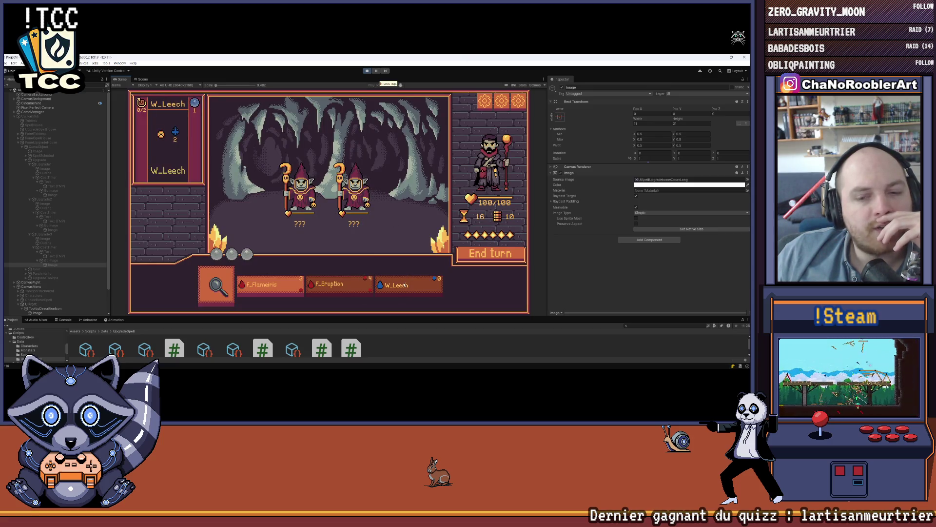
left_click(267, 288)
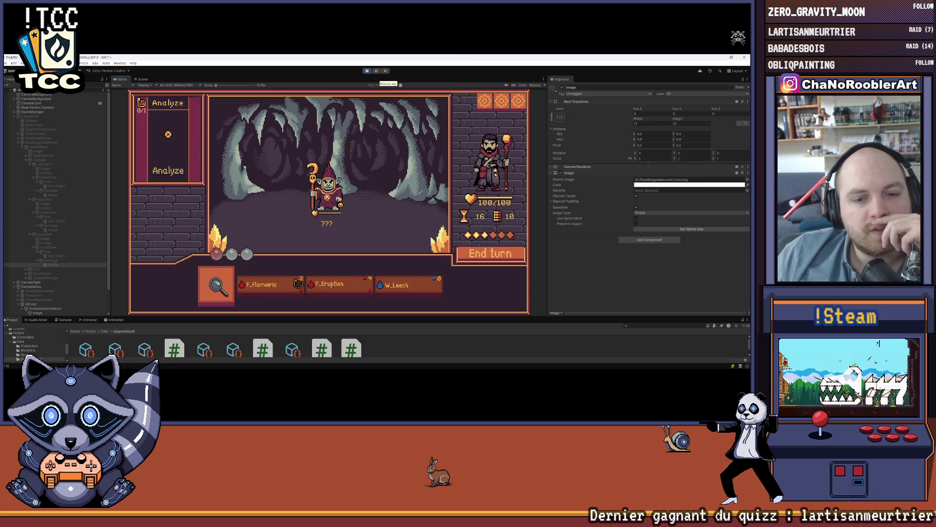
left_click(216, 285)
mouse_move(350, 281)
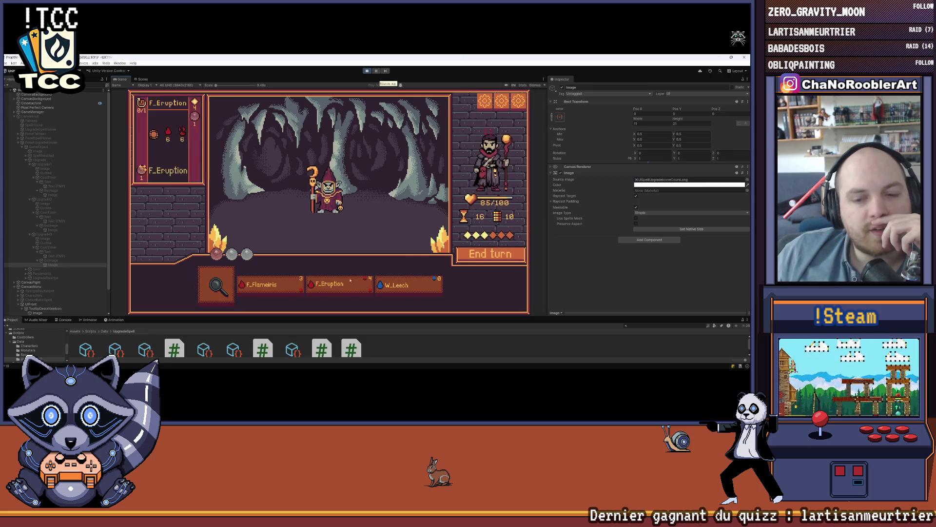
left_click(279, 288)
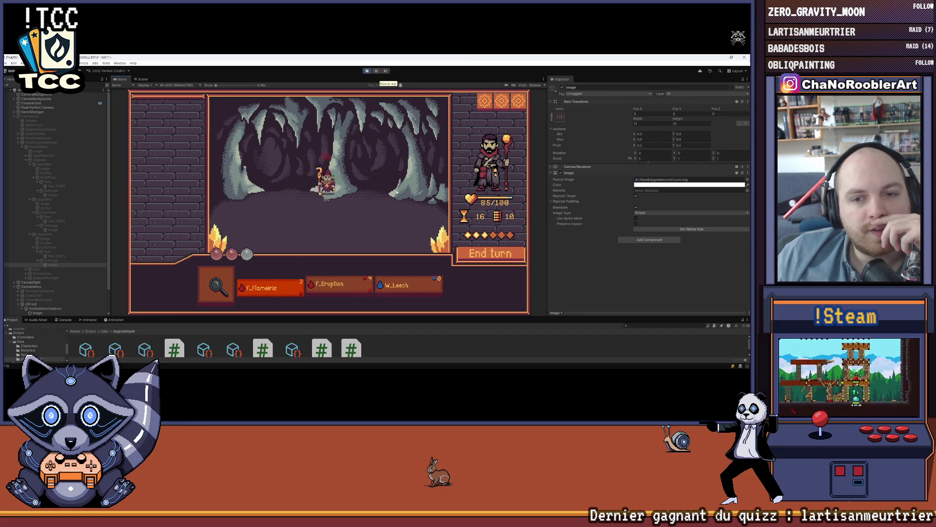
left_click(328, 182)
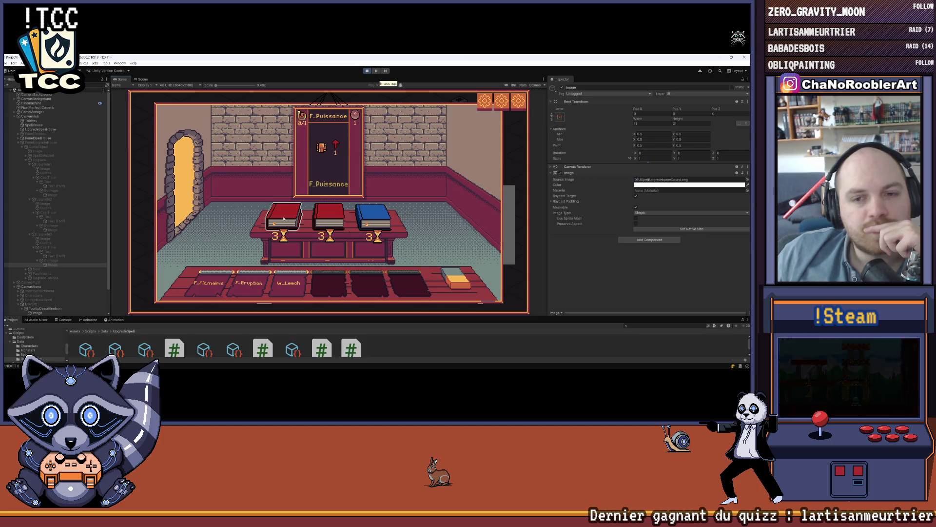
Step: Compare the three spell books and learn F_BackFire from the middle red book
mouse_move(281, 285)
mouse_move(386, 224)
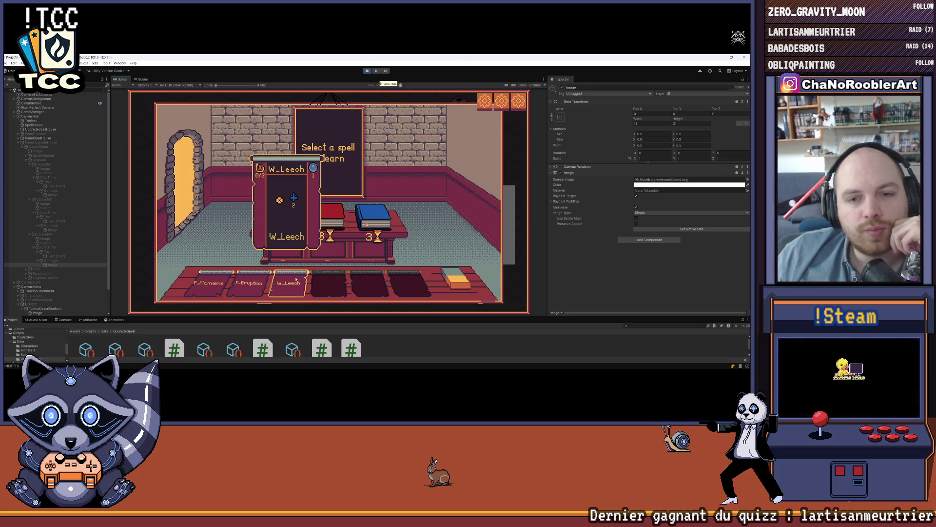
mouse_move(324, 216)
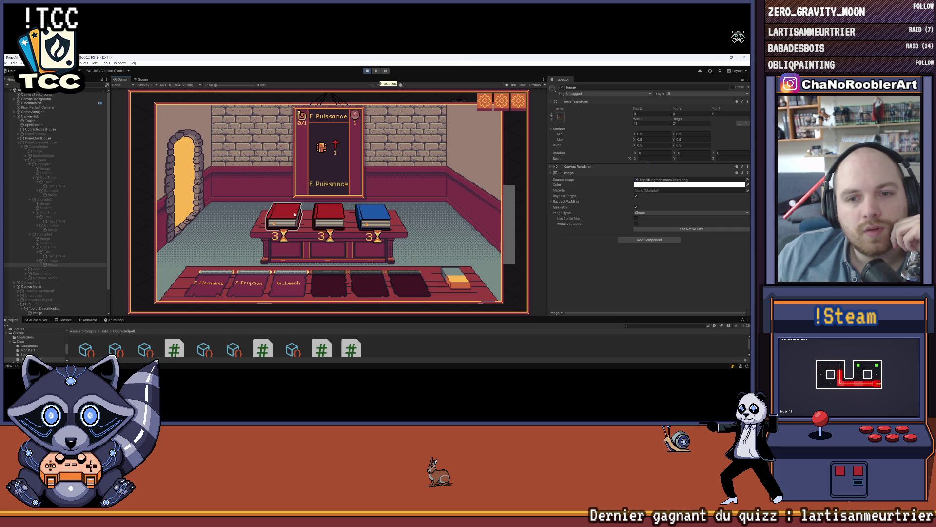
left_click(328, 215)
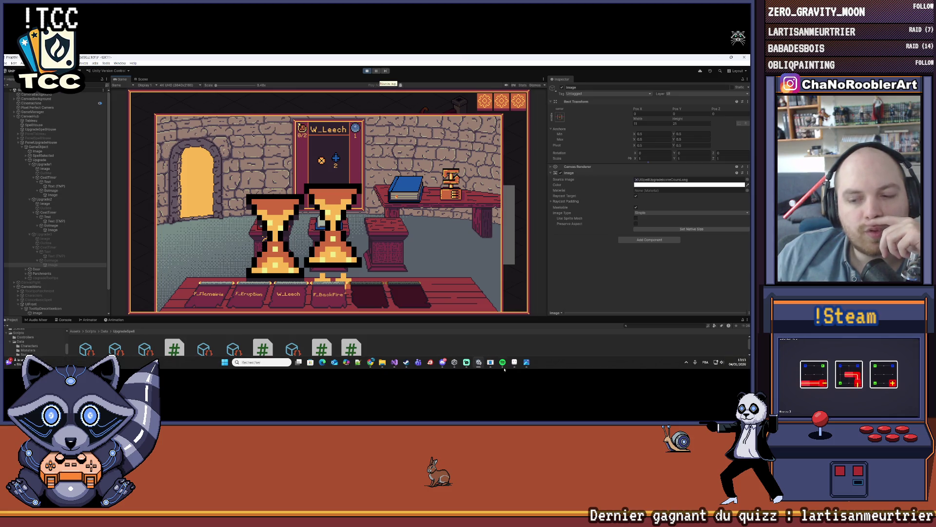
left_click(395, 362)
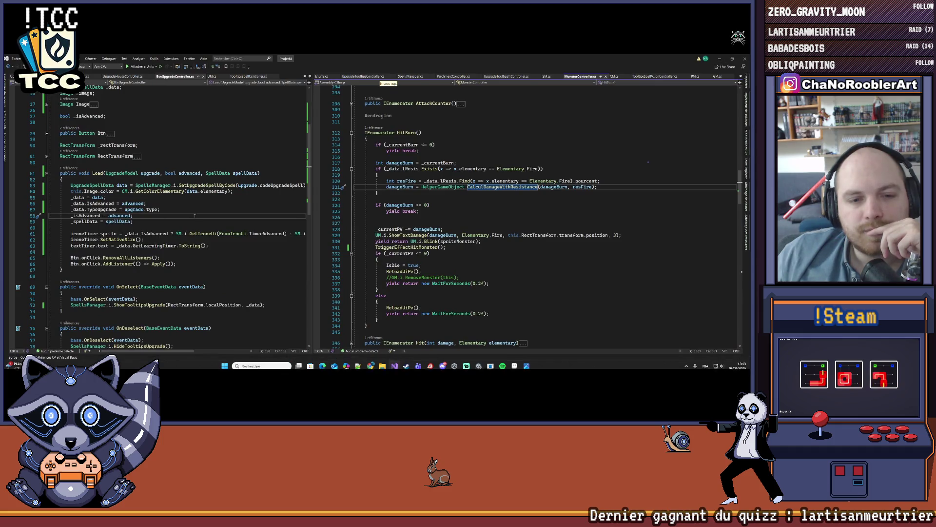
scroll(155, 217, "down", 3)
scroll(156, 217, "up", 1)
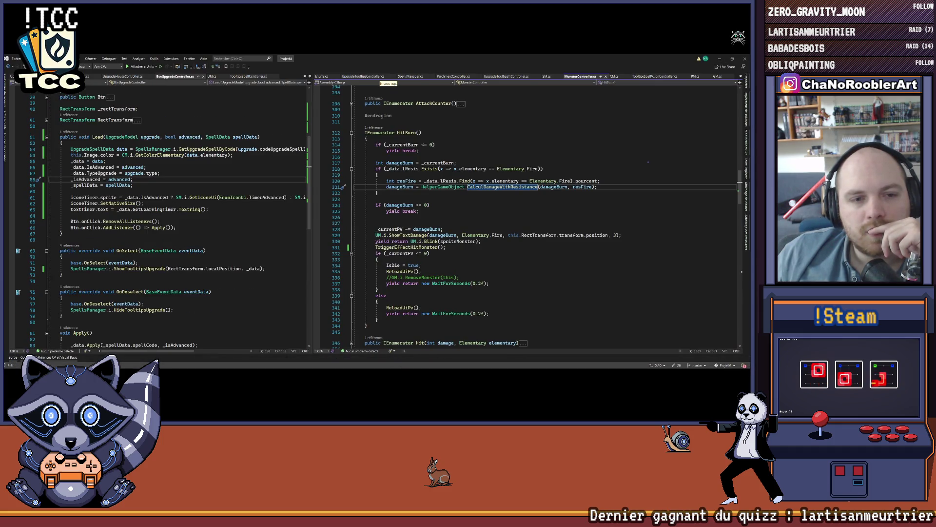
left_click_drag(71, 203, 129, 203)
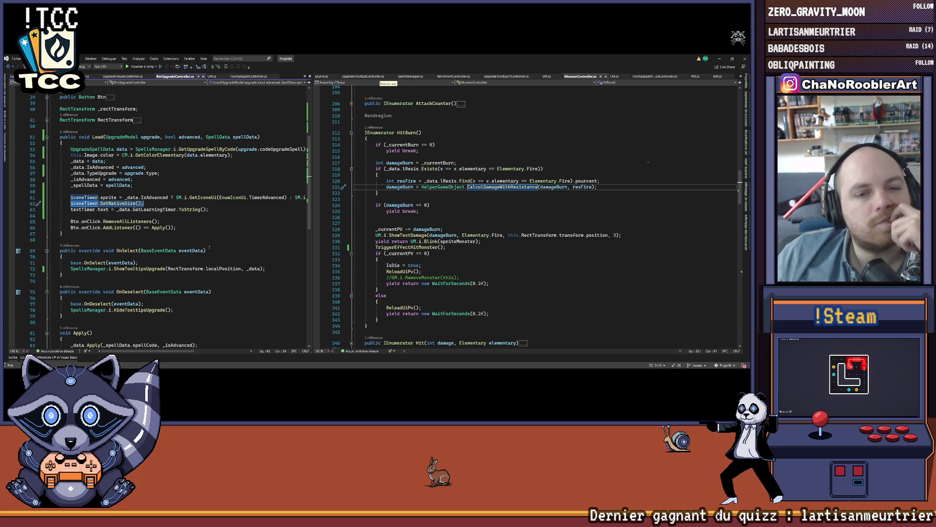
mouse_move(311, 203)
left_mouse_down()
mouse_move(417, 207)
mouse_move(409, 214)
left_mouse_up()
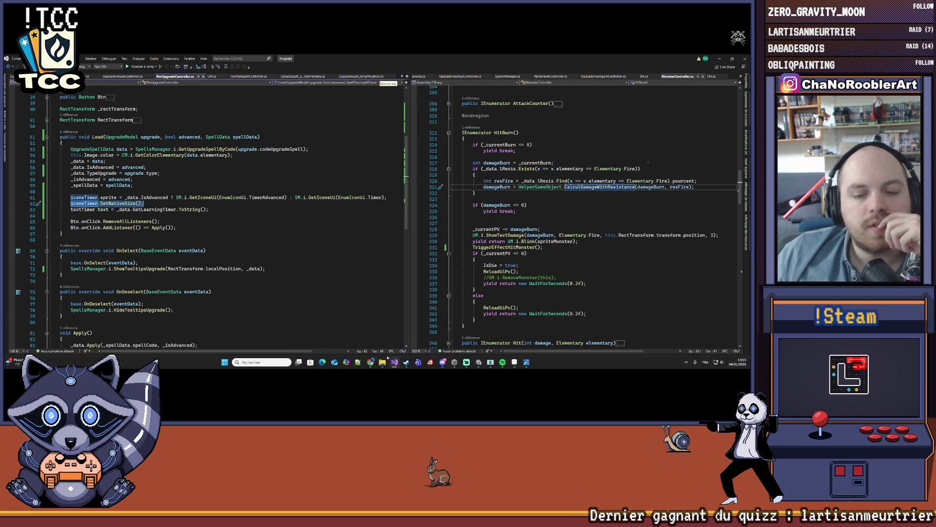
left_click(394, 363)
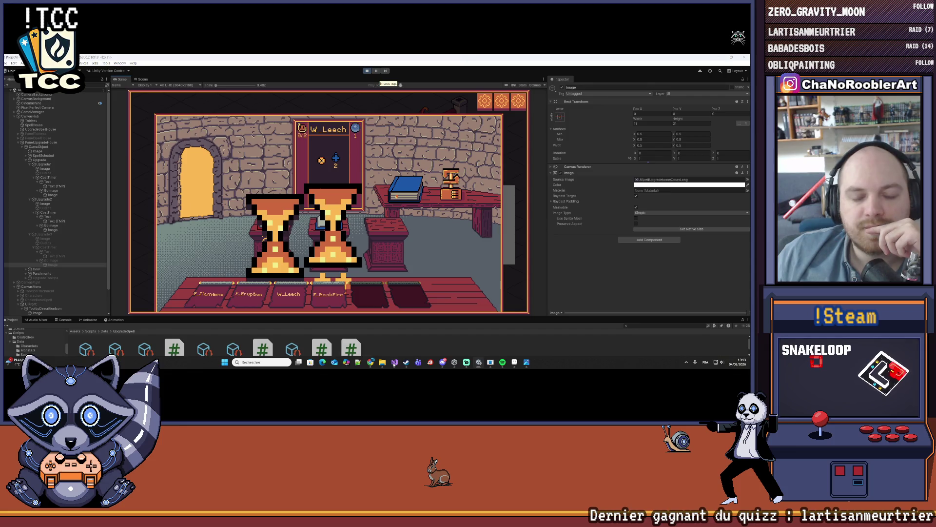
left_click(394, 363)
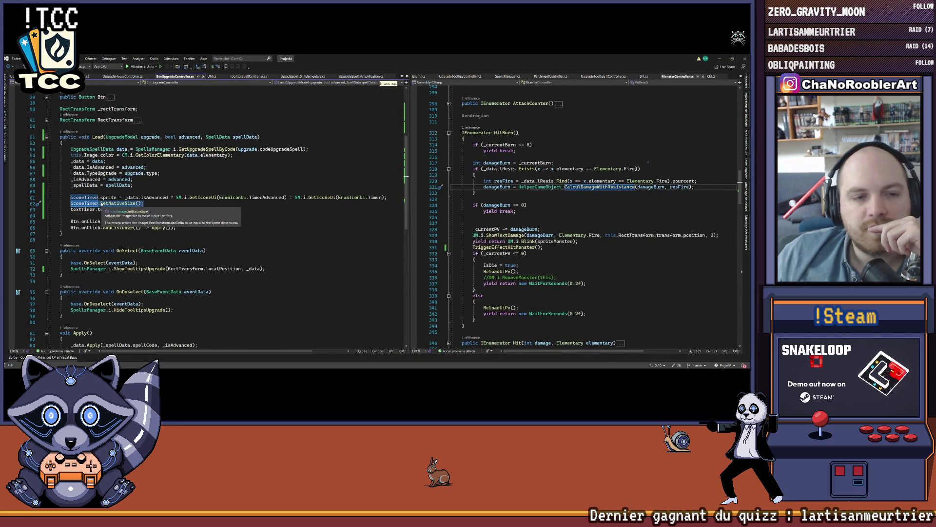
scroll(171, 209, "up", 5)
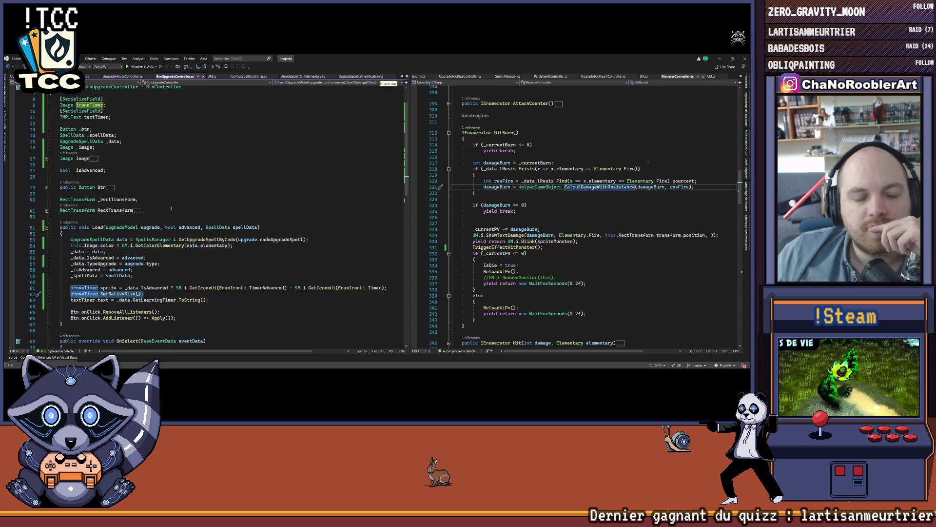
scroll(145, 252, "down", 1)
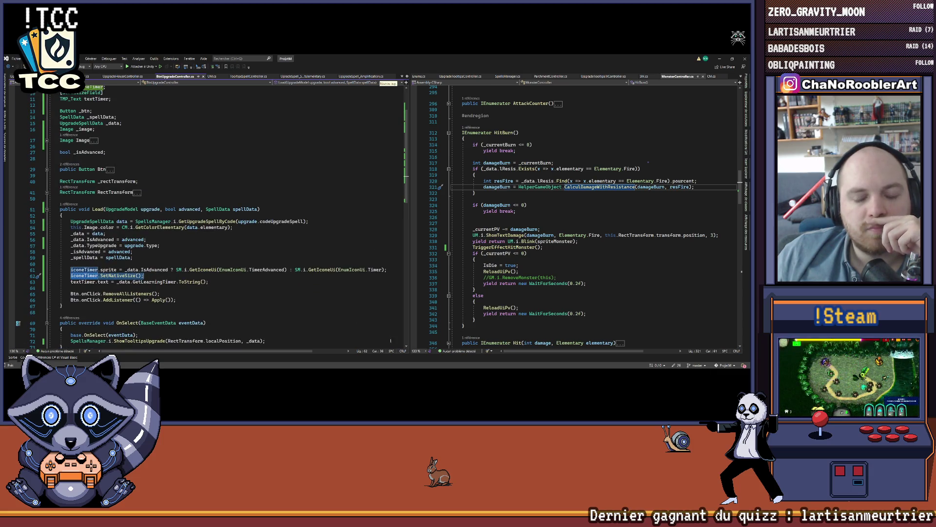
mouse_move(514, 362)
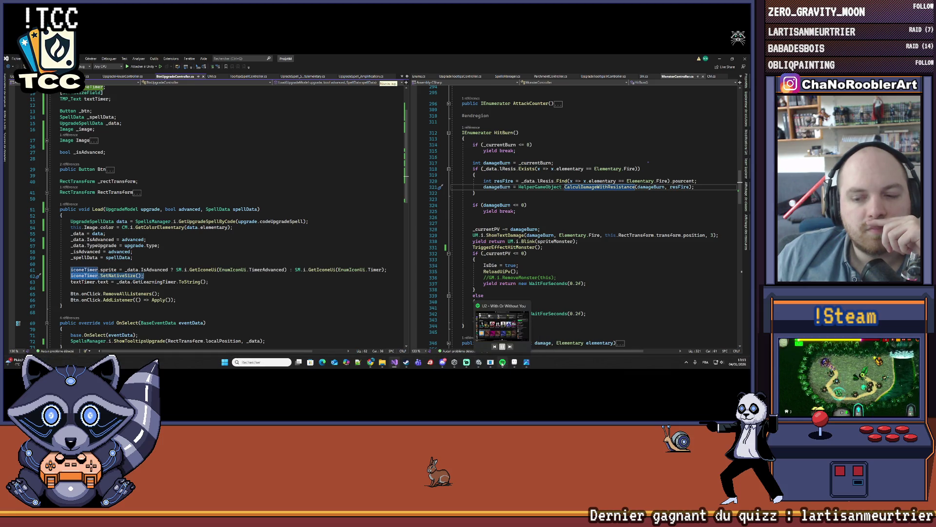
left_click(407, 367)
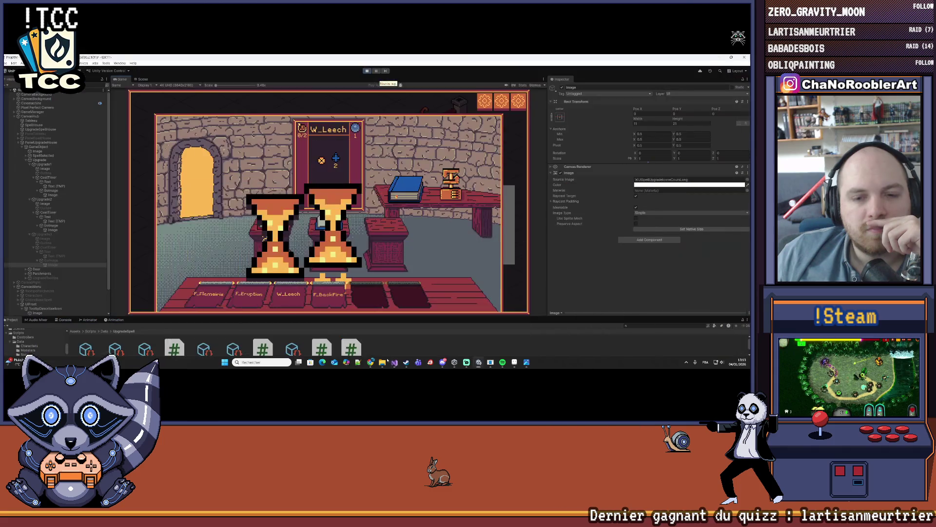
Step: Set the Upgrade1 hourglass Image under GoImage to its native size
left_click(50, 221)
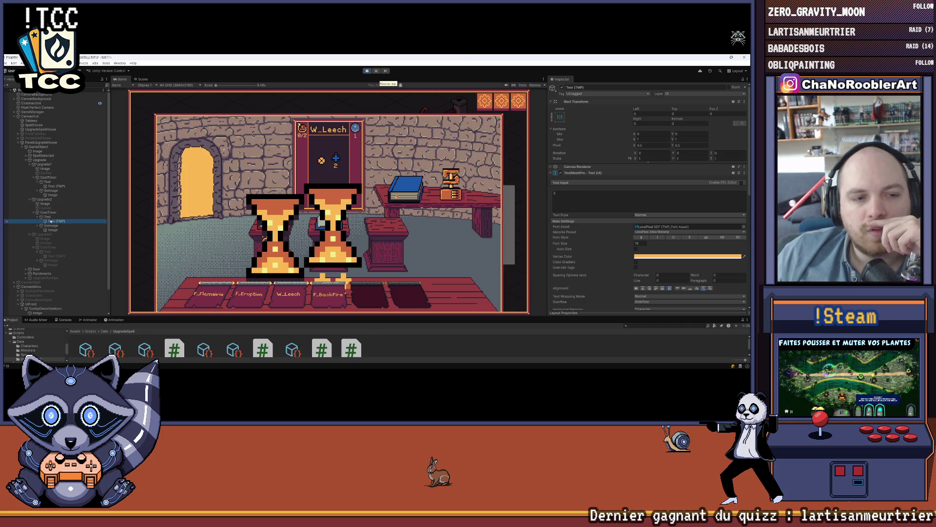
left_click(51, 229)
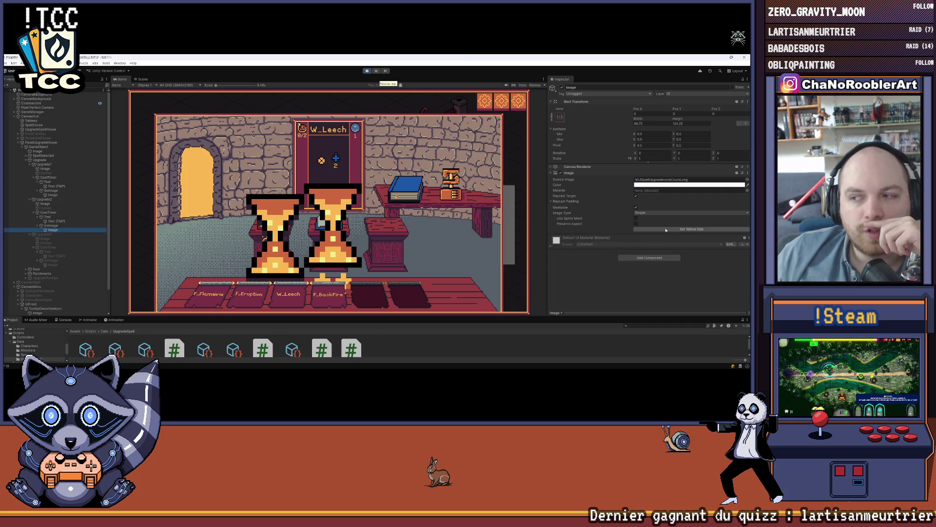
left_click(50, 195)
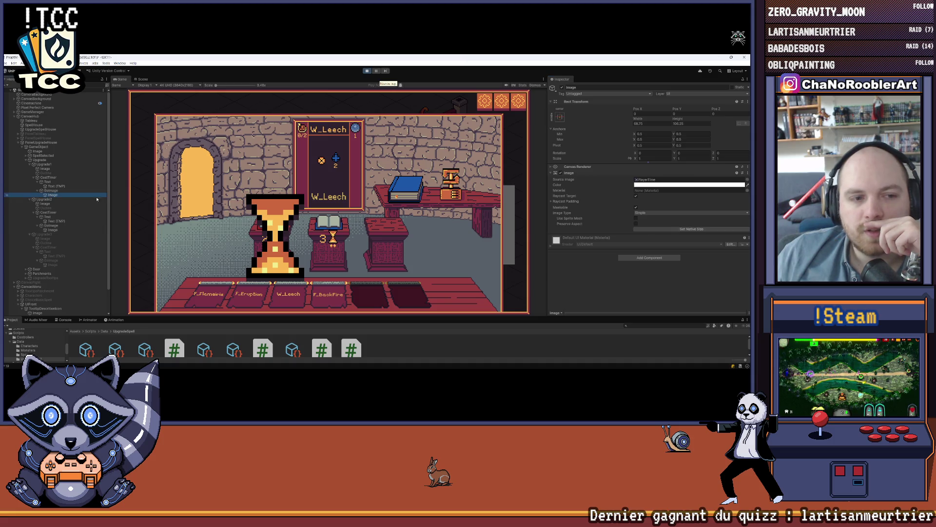
left_click(644, 228)
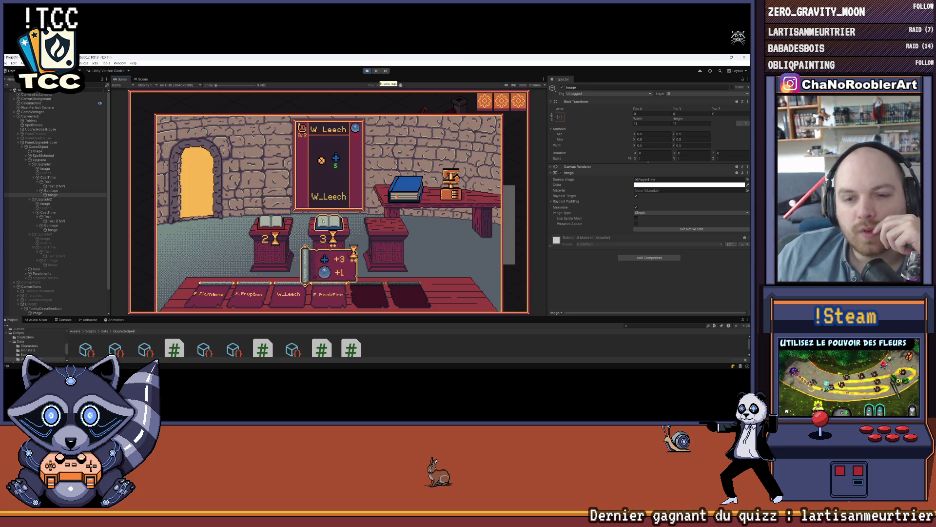
Step: Apply the first pedestal's upgrade to W_Leech
left_click(265, 224)
mouse_move(320, 224)
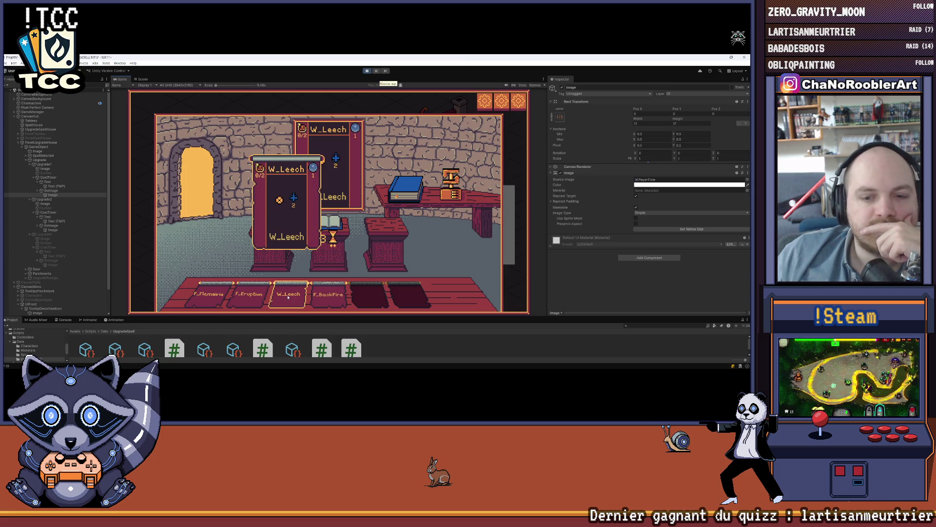
mouse_move(273, 232)
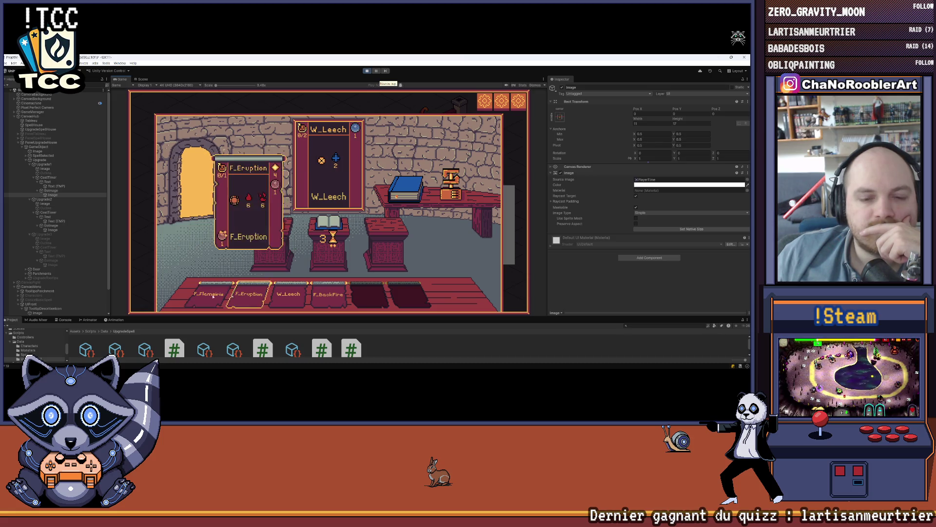
Step: Start a mission from the hub board and cast F_BackFire on the hero wizard
left_click(327, 144)
left_click(303, 217)
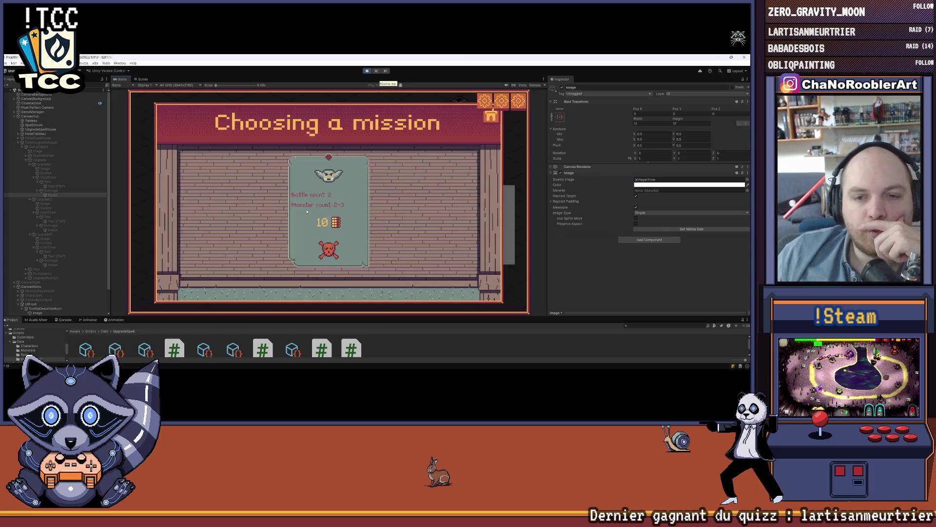
left_click(328, 218)
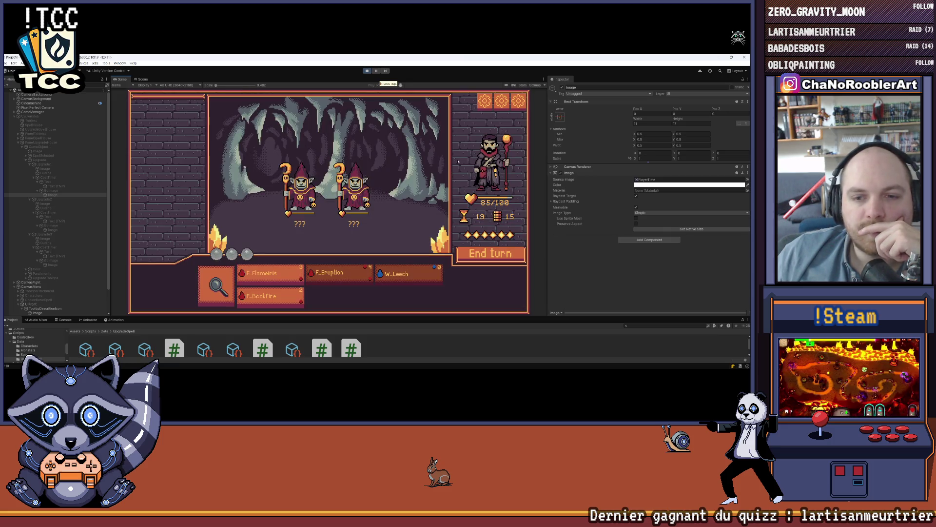
left_click(276, 300)
left_click(518, 187)
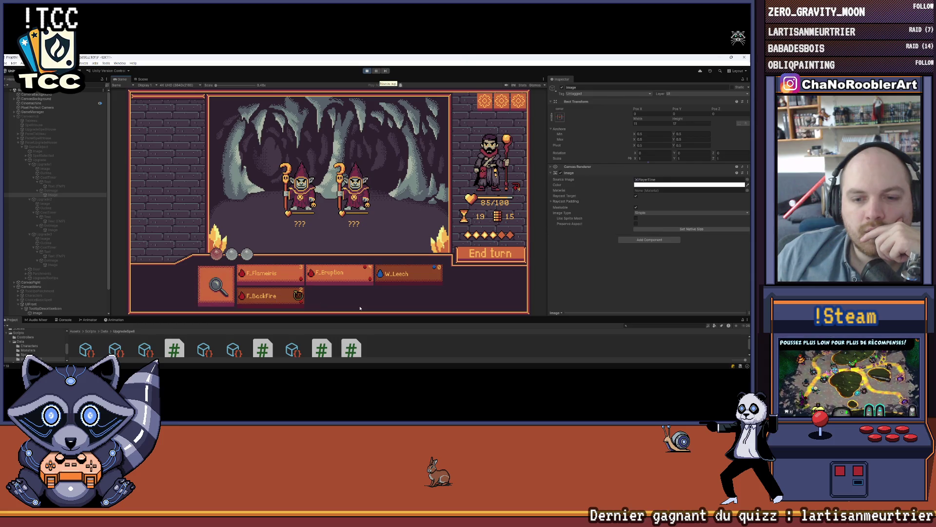
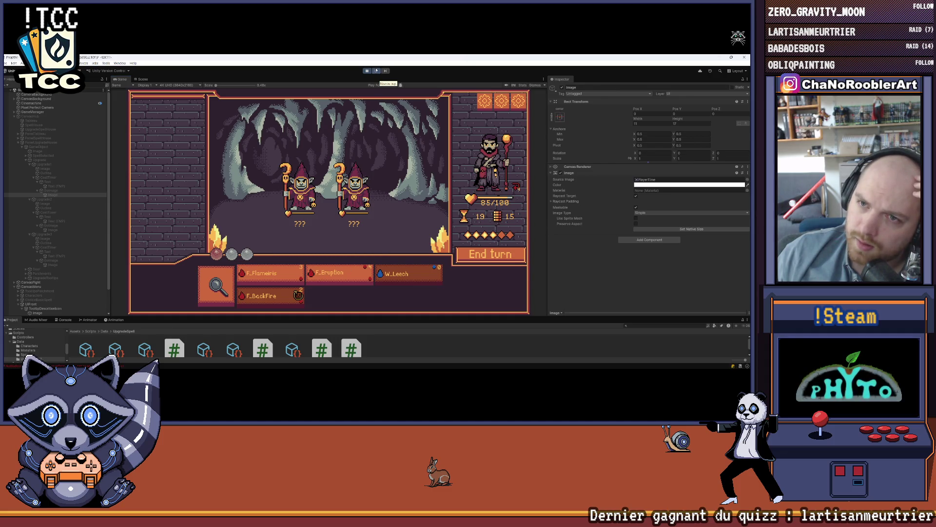
Step: Cast F_Eruption on the left goblin to win the first cave fight and continue
left_click(340, 274)
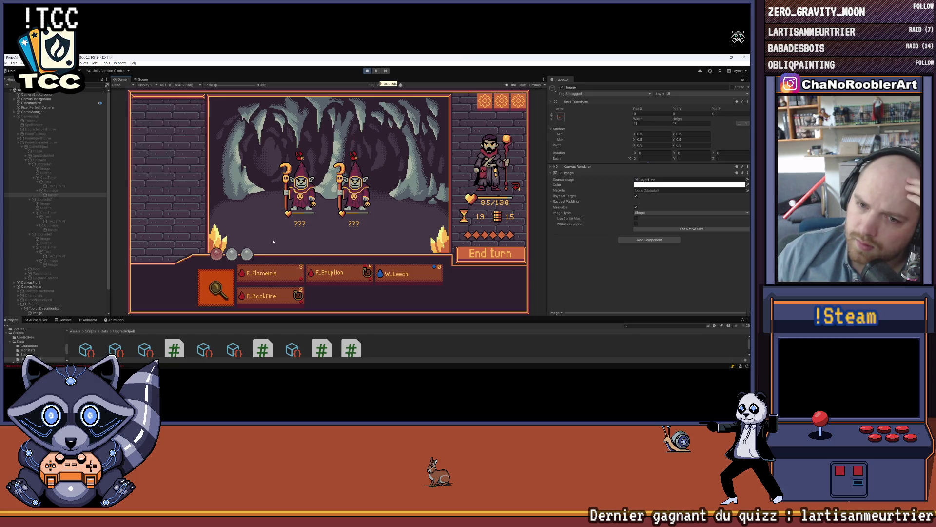
left_click(292, 201)
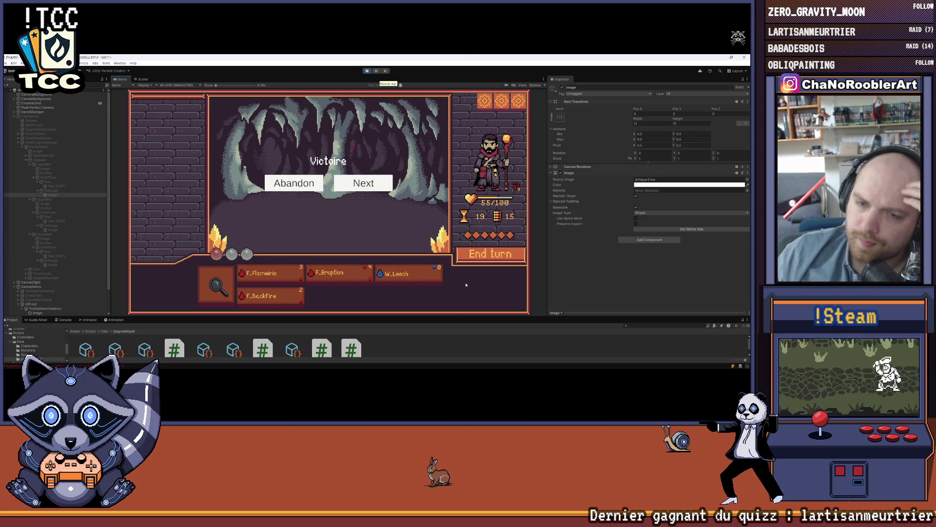
left_click(354, 184)
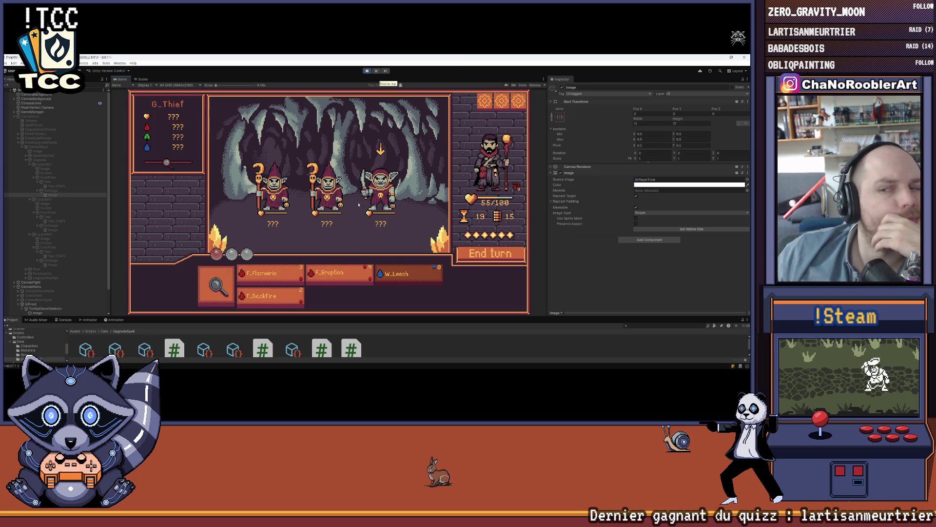
Step: In the second fight, cast F_BackFire and F_Eruption on the thief goblin and end the turn
left_click(299, 296)
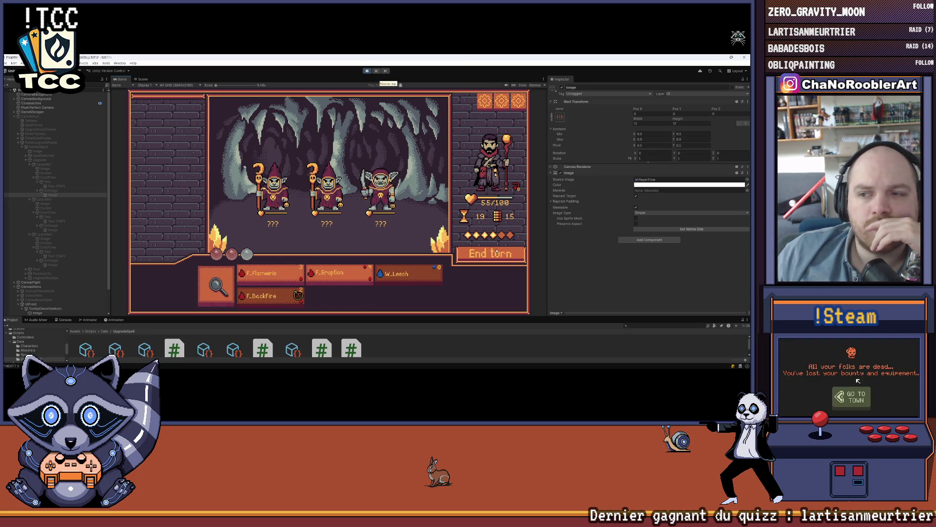
mouse_move(261, 301)
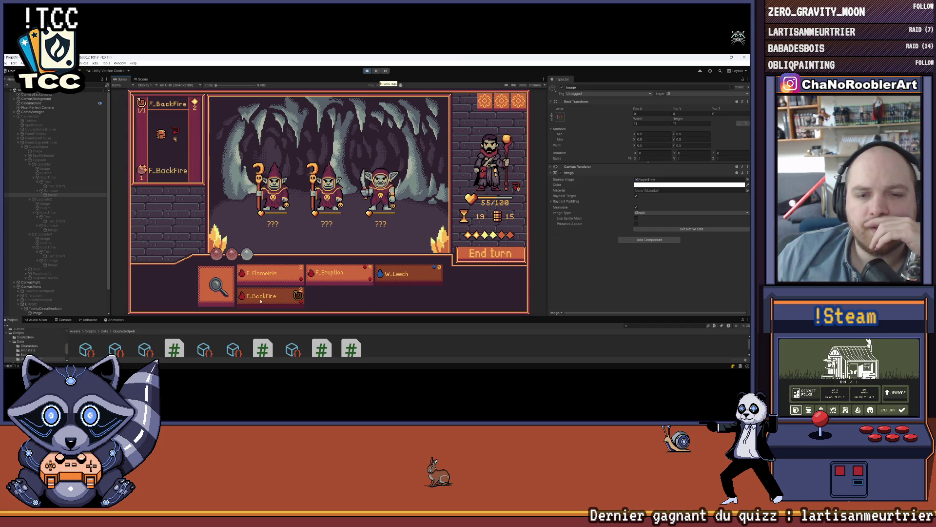
left_click(362, 279)
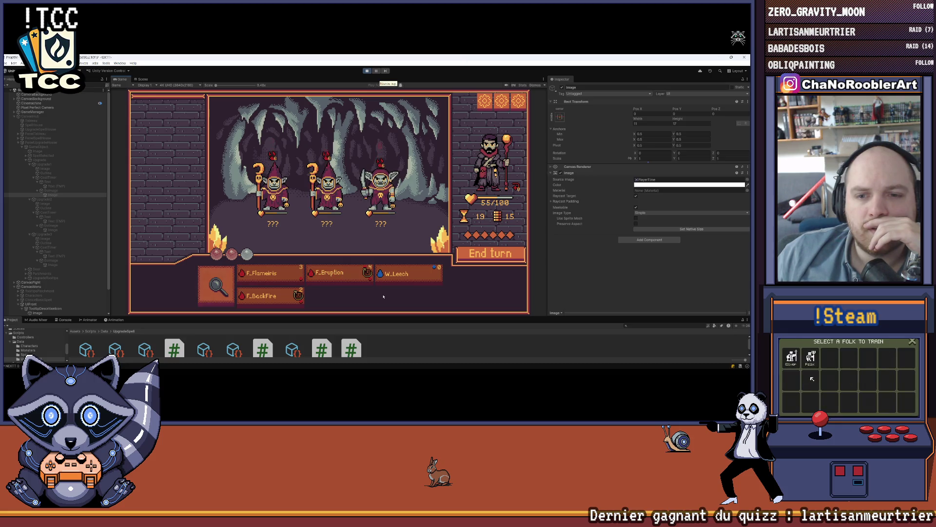
left_click(216, 286)
mouse_move(380, 190)
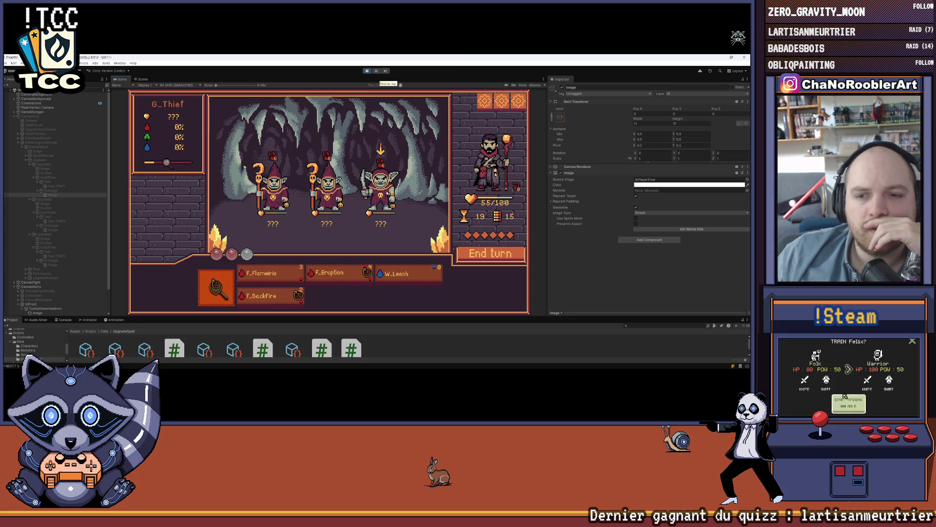
left_click(491, 253)
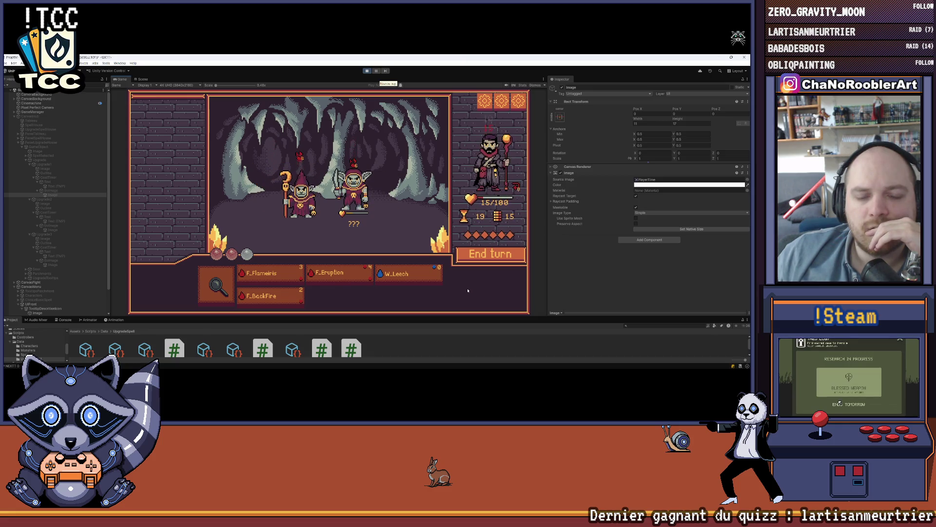
mouse_move(335, 276)
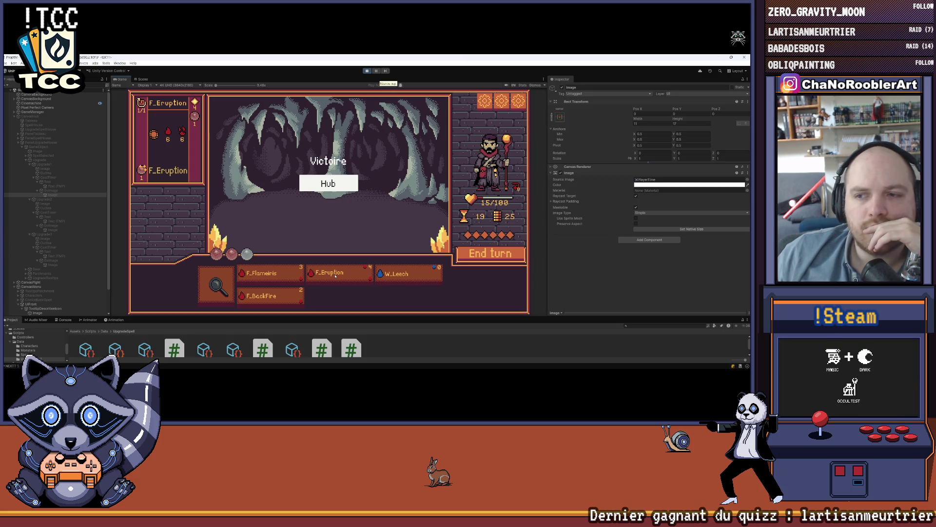
Step: Return to the Hub and buy the W_Heal spell book in the spell house
left_click(329, 184)
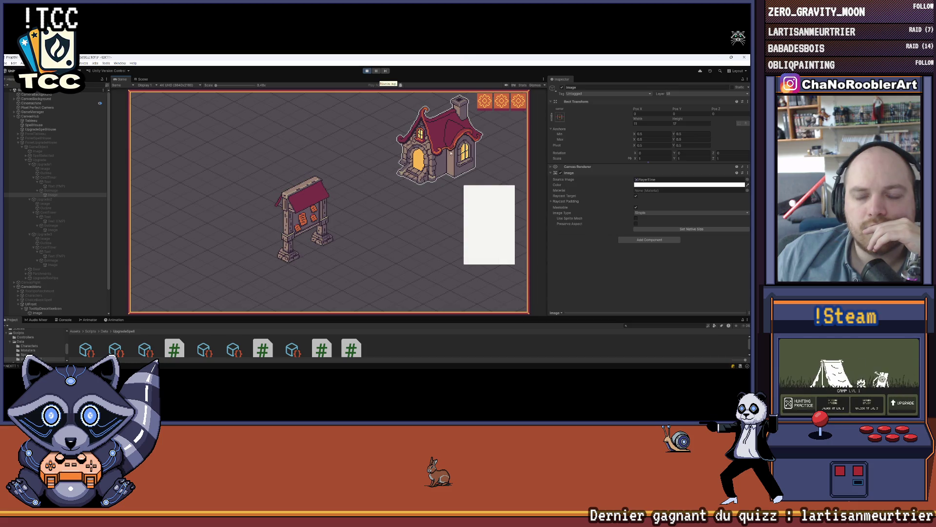
left_click(451, 153)
mouse_move(338, 224)
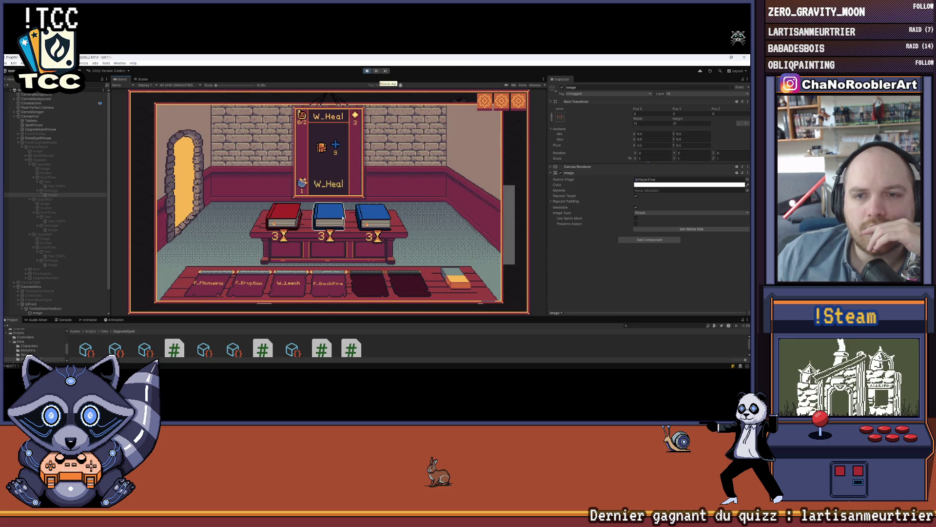
left_click(337, 218)
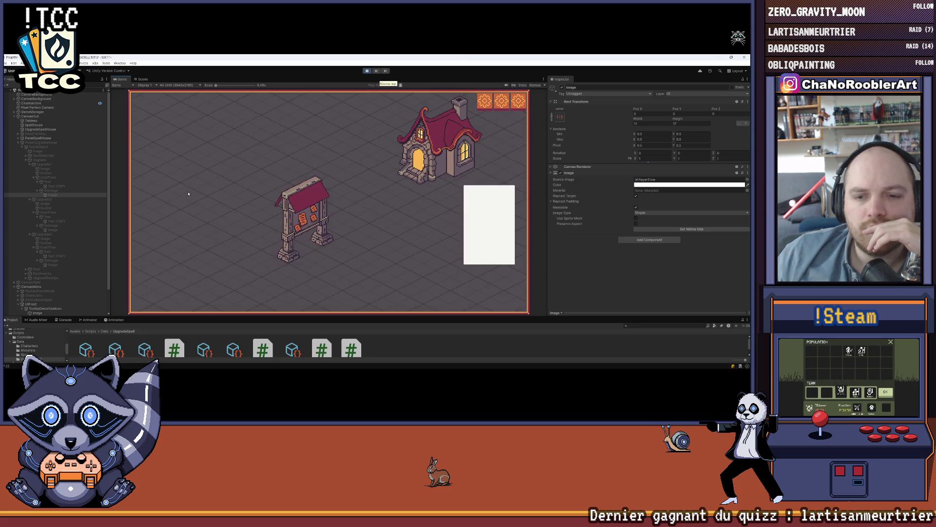
Step: Visit the other room, then choose the first, cheaper mission from the mission board
left_click(483, 221)
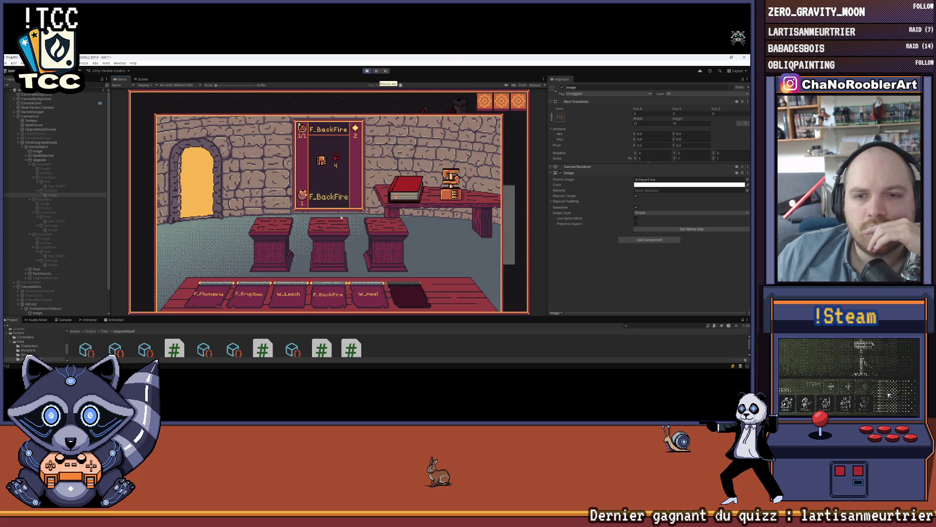
left_click(198, 193)
left_click(293, 200)
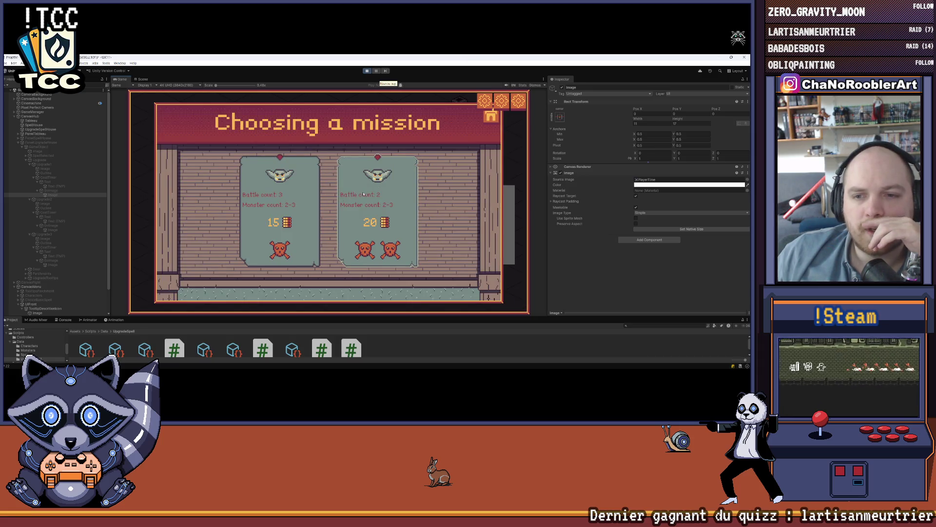
left_click(293, 199)
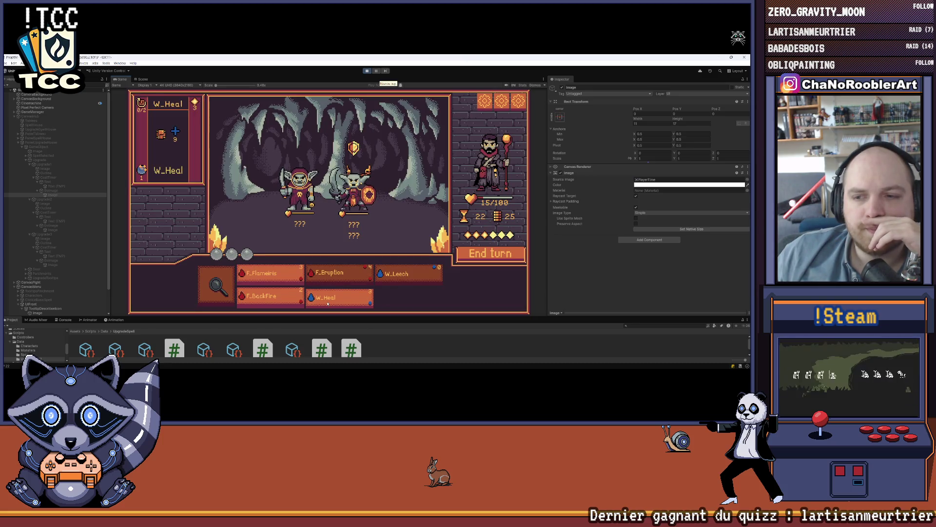
Step: Cast F_BackFire, then ready and cancel the W_Leech spell
left_click(276, 301)
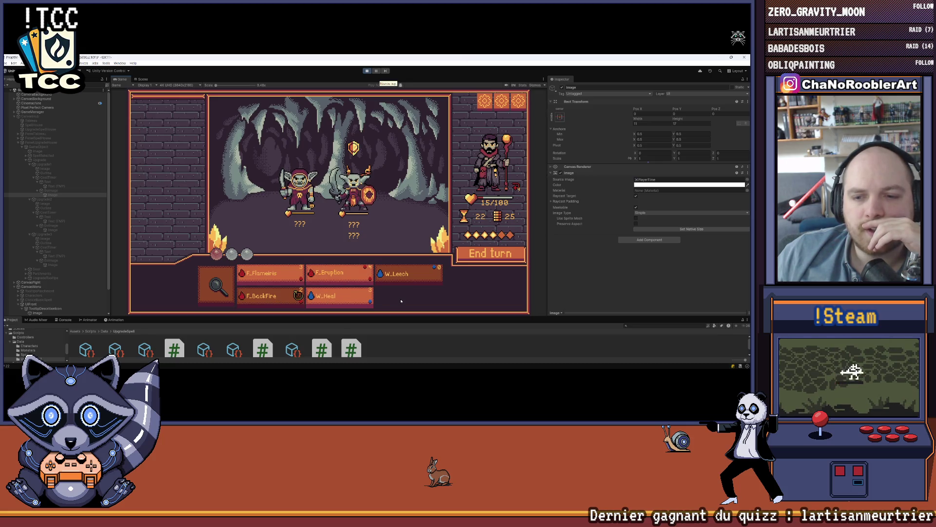
left_click(408, 275)
left_click(351, 195)
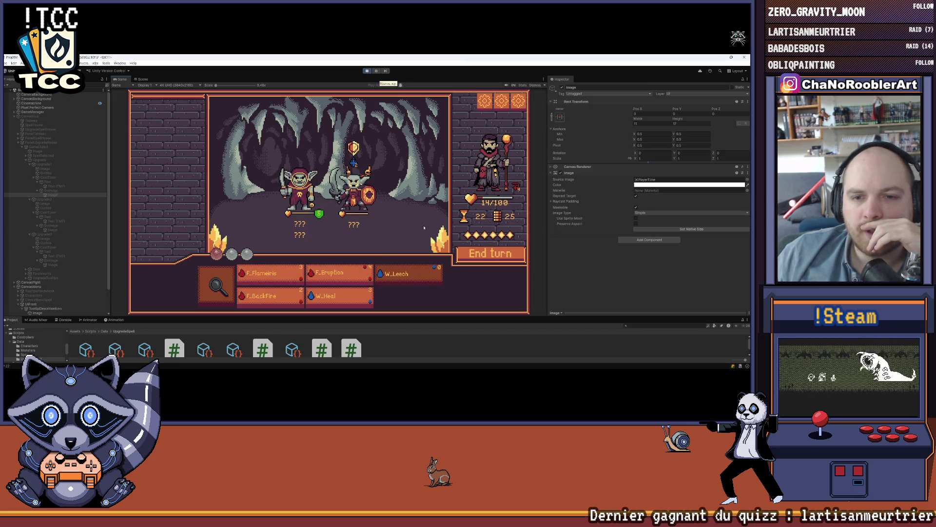
mouse_move(299, 190)
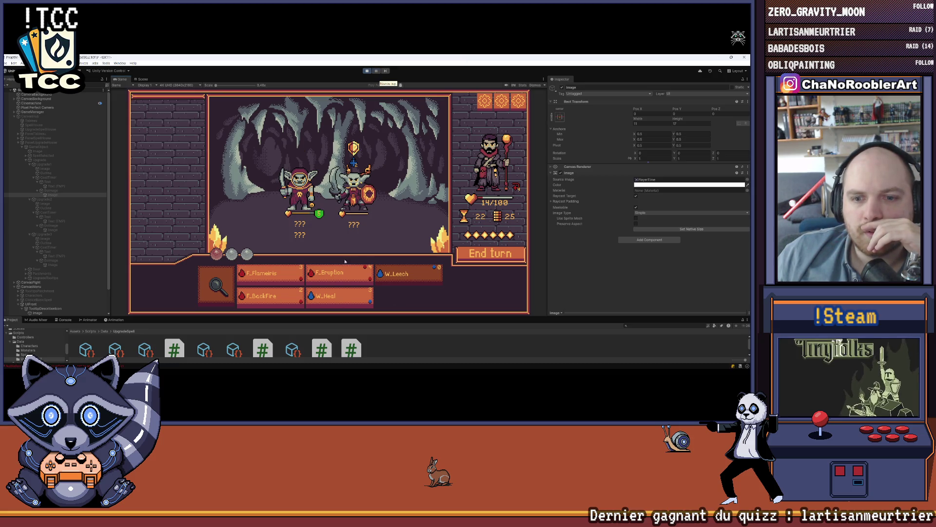
Step: Queue F_Eruption and F_BackFire and end the turn, killing the left goblin
left_click(325, 276)
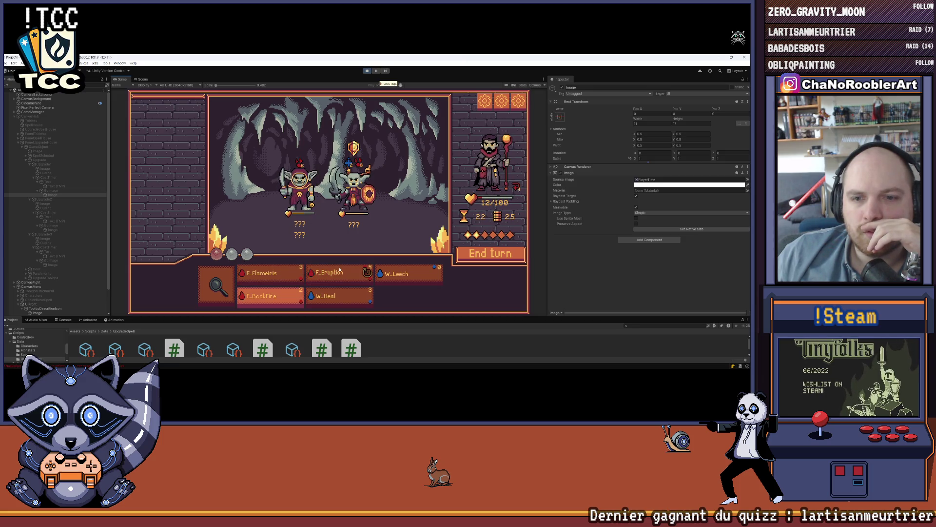
mouse_move(286, 303)
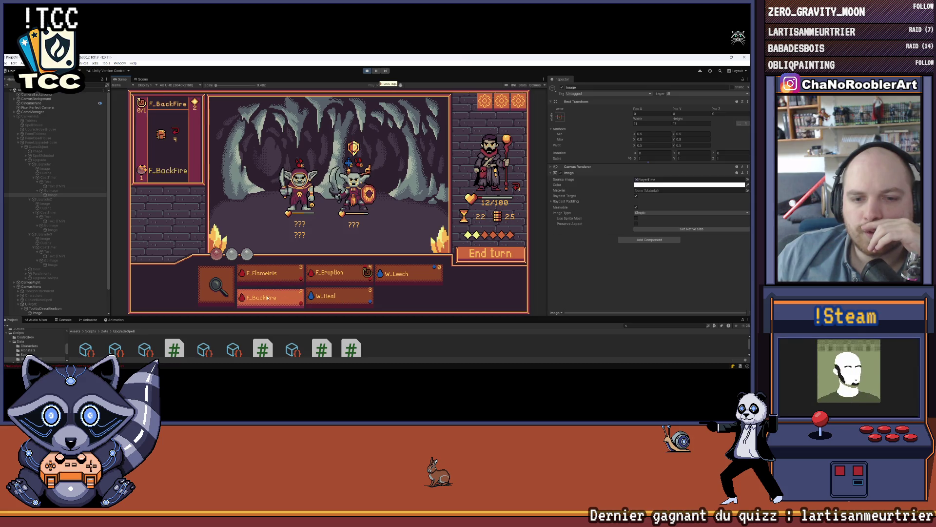
left_click(281, 301)
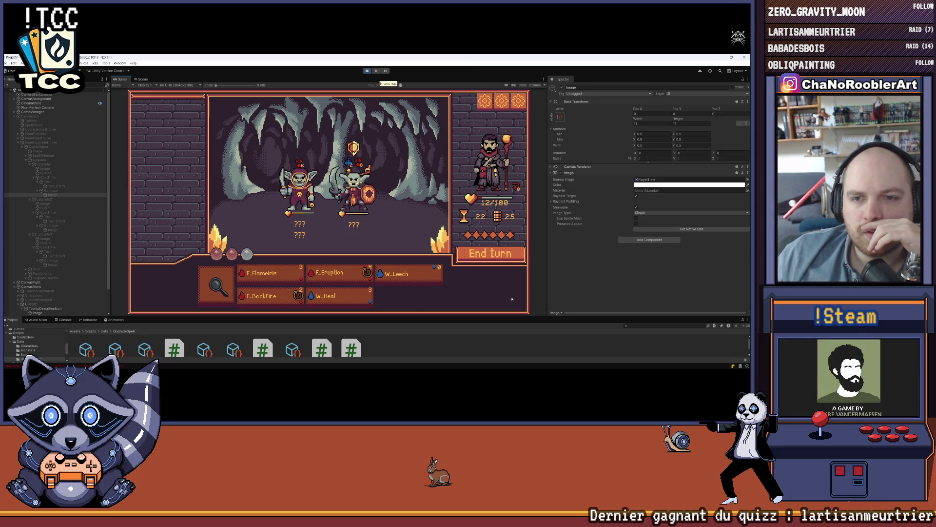
left_click(491, 254)
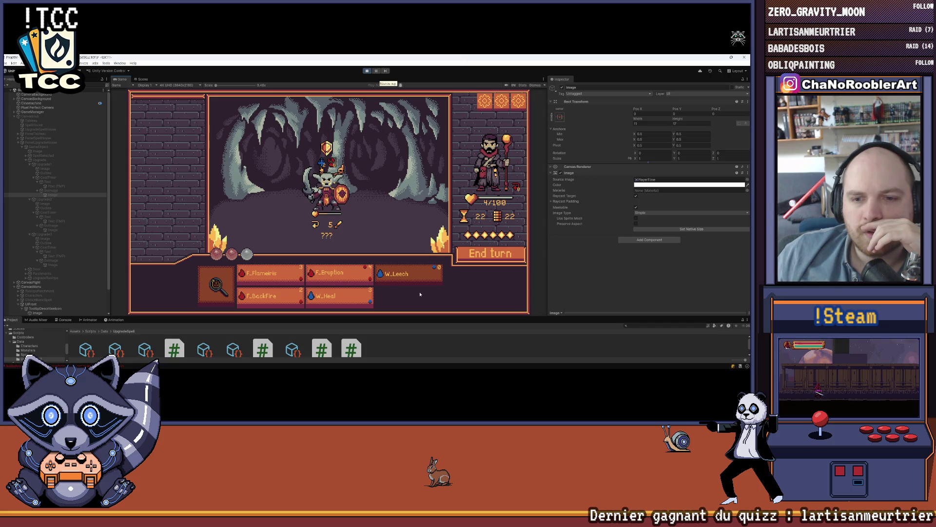
Step: Heal the wizard repeatedly with W_Heal and cast W_Leech on the shielded goblin
left_click(327, 302)
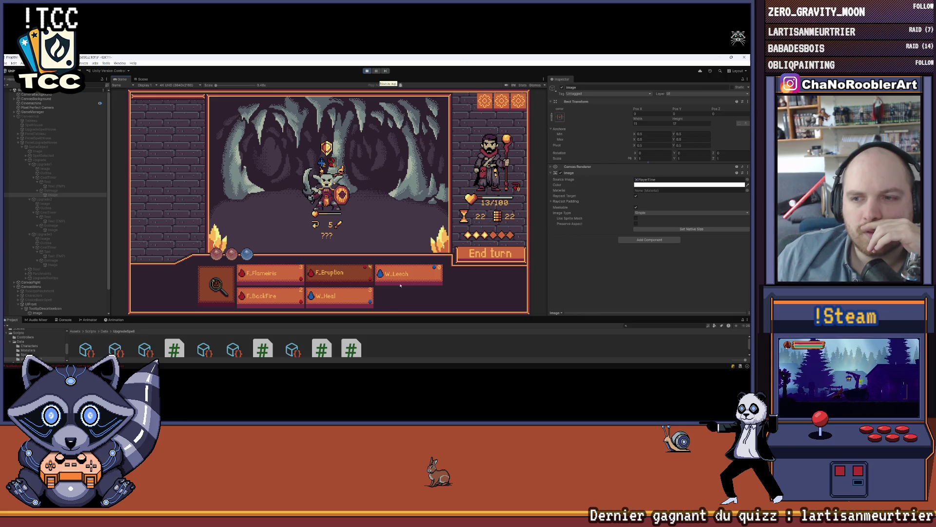
left_click(326, 181)
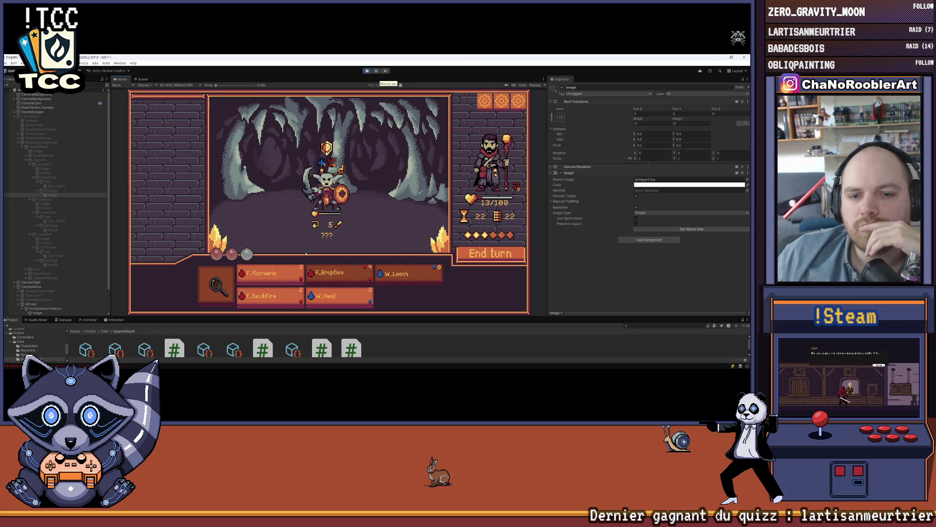
left_click(345, 302)
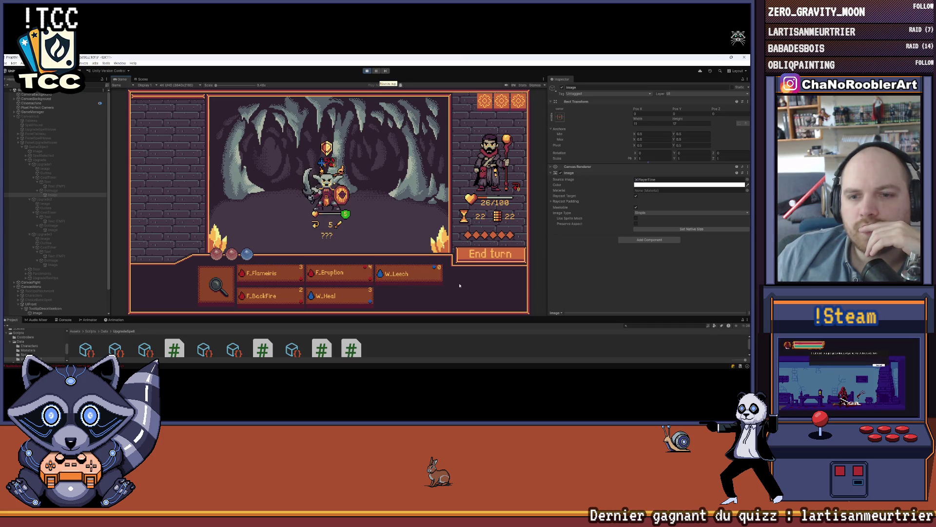
mouse_move(349, 225)
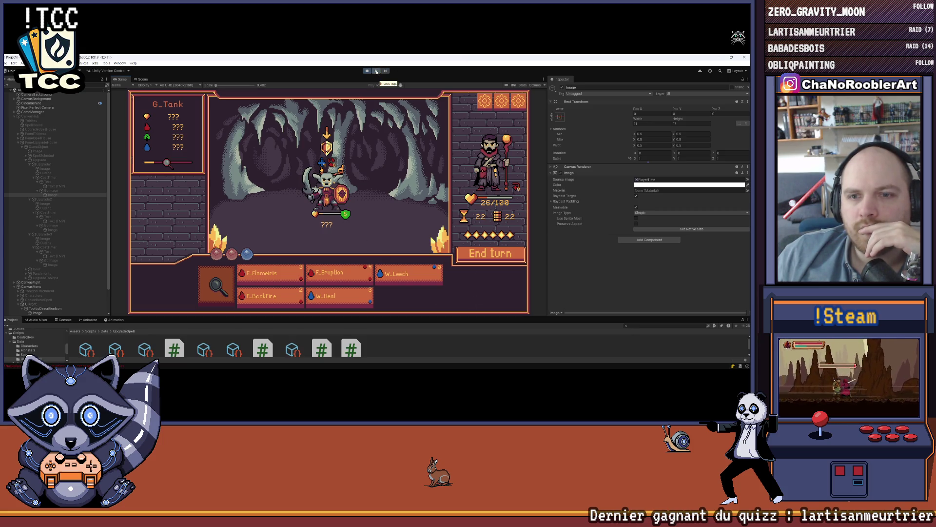
mouse_move(409, 277)
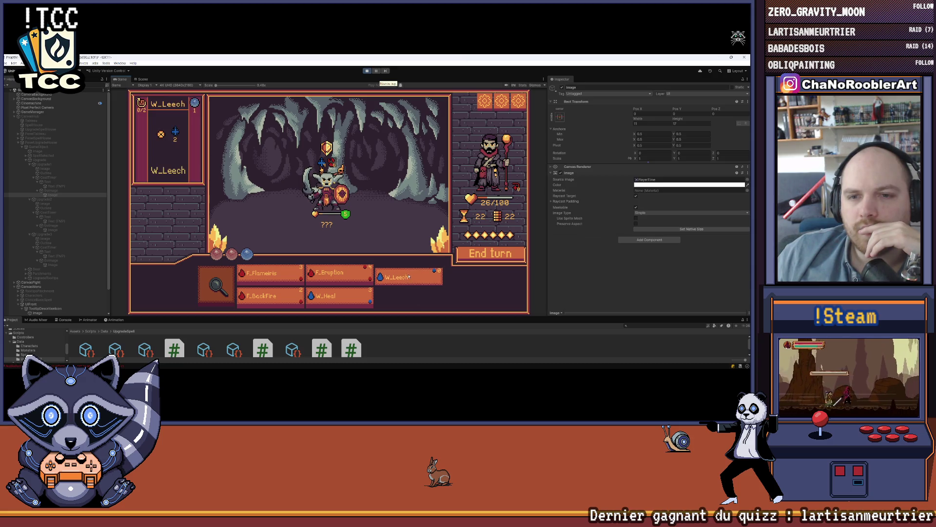
left_click(344, 300)
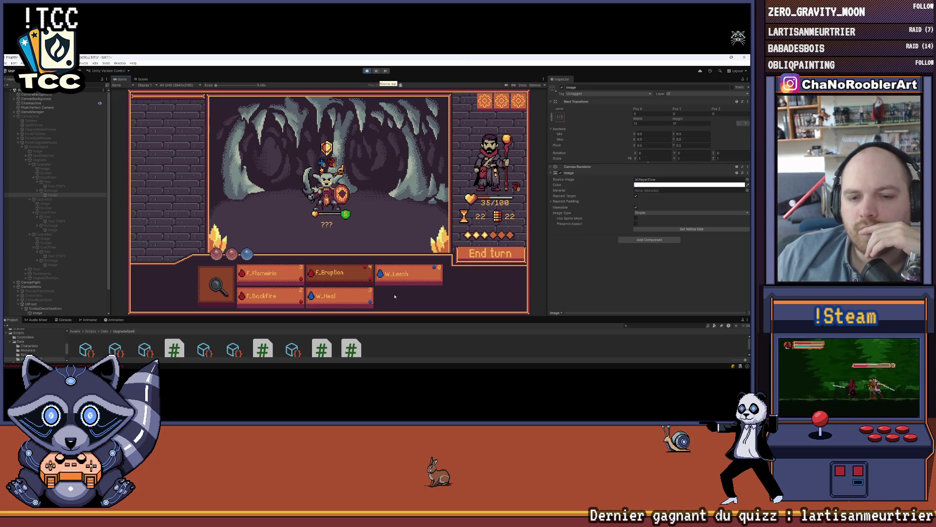
left_click(368, 296)
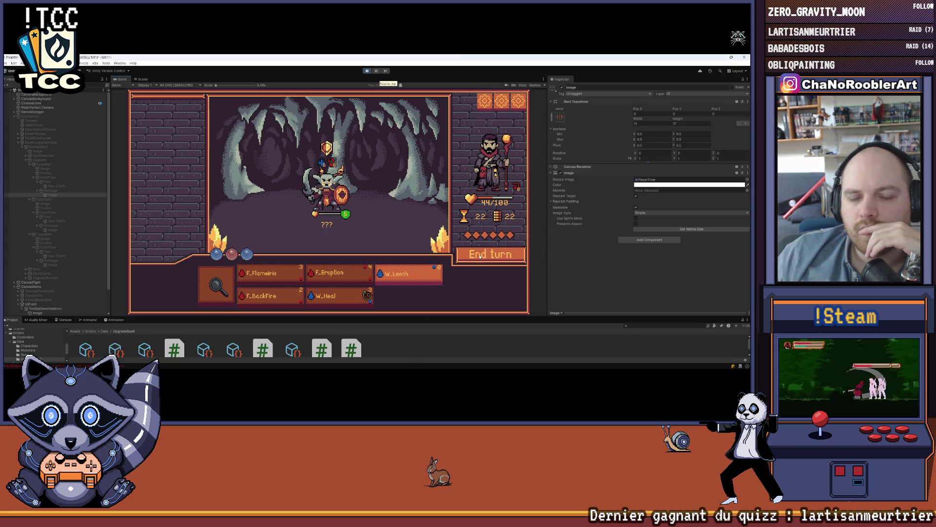
Step: Inspect G_Tank's stats, close the info panel, and end the turn to win
left_click(217, 285)
left_click(336, 201)
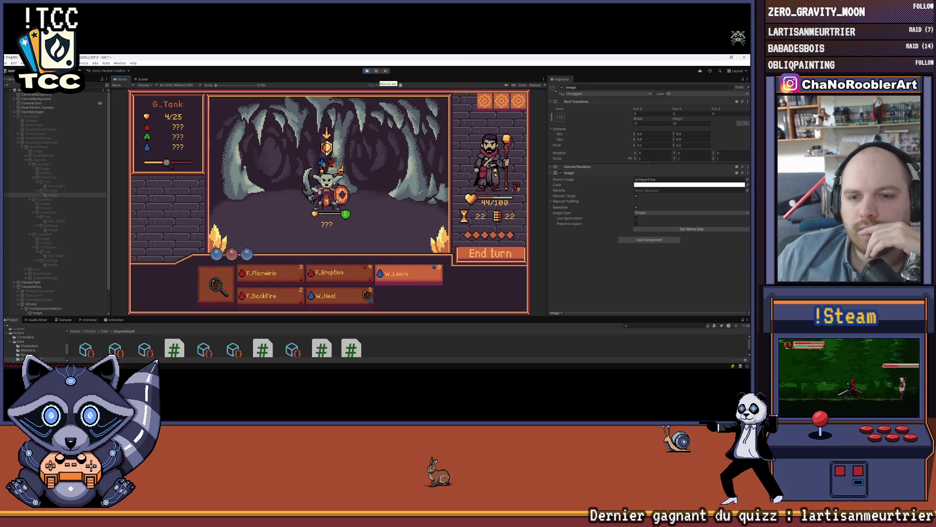
left_click(464, 255)
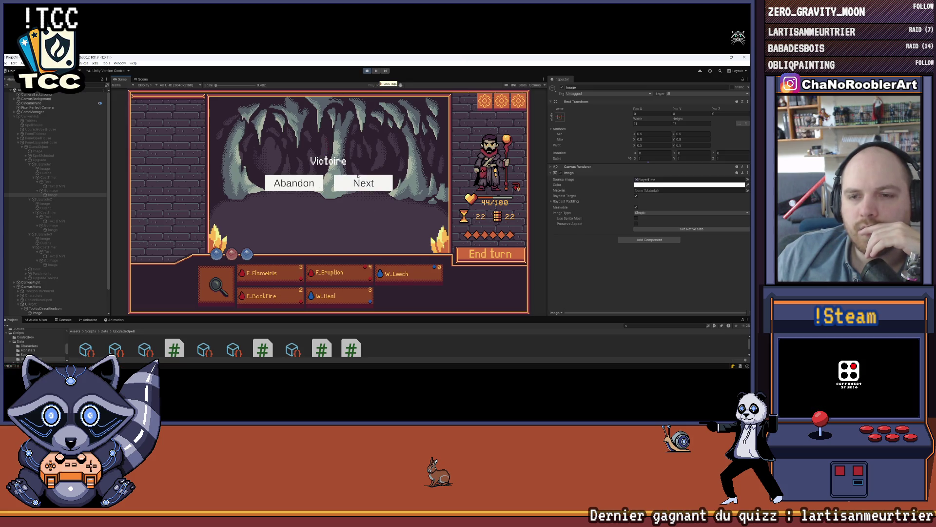
Step: Switch to Visual Studio and scroll through MonsterController.cs
mouse_move(332, 355)
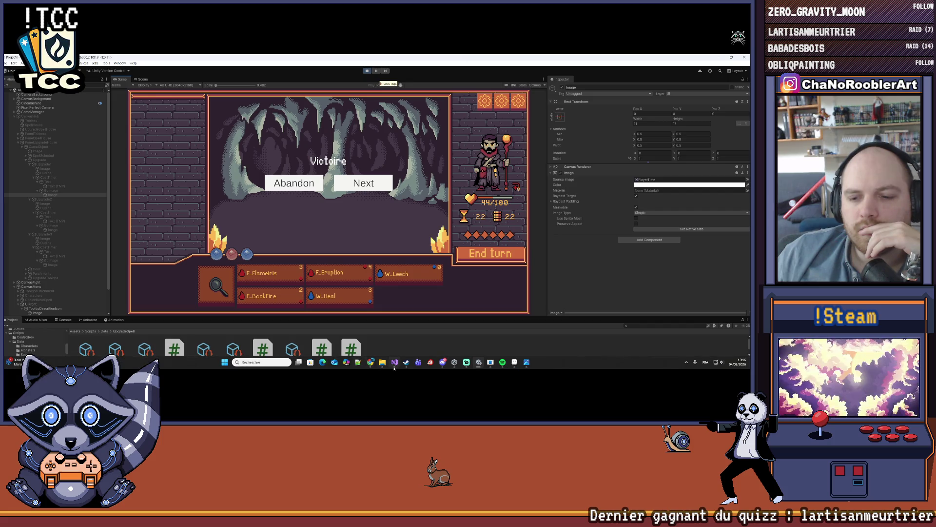
left_click(394, 362)
scroll(212, 214, "up", 1)
scroll(551, 228, "down", 6)
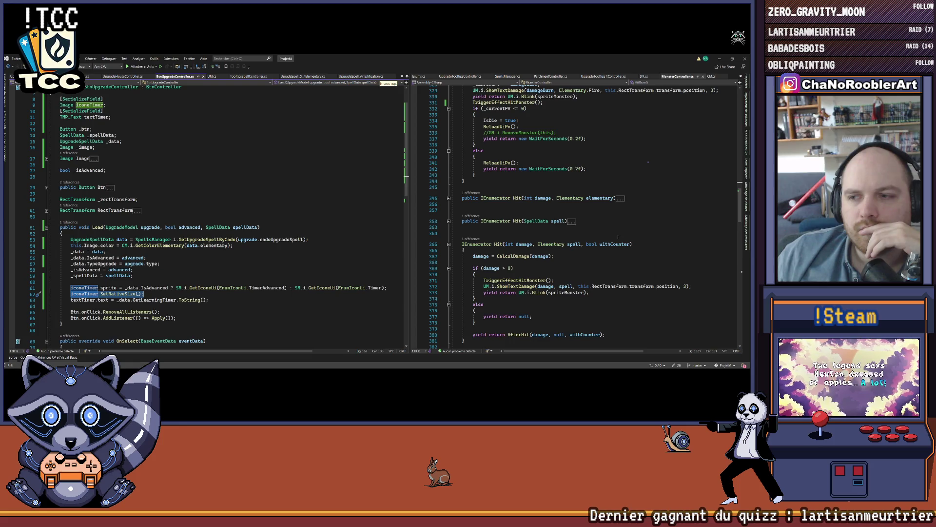
scroll(618, 238, "down", 6)
scroll(618, 237, "up", 11)
scroll(618, 237, "up", 15)
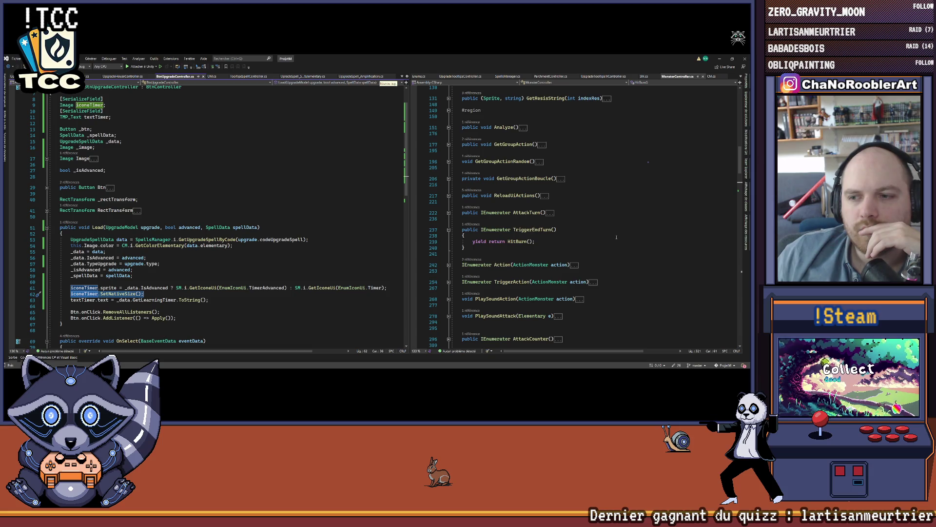
Step: Expand the AttackTurn method body and read through its turn and burn code
left_click(448, 213)
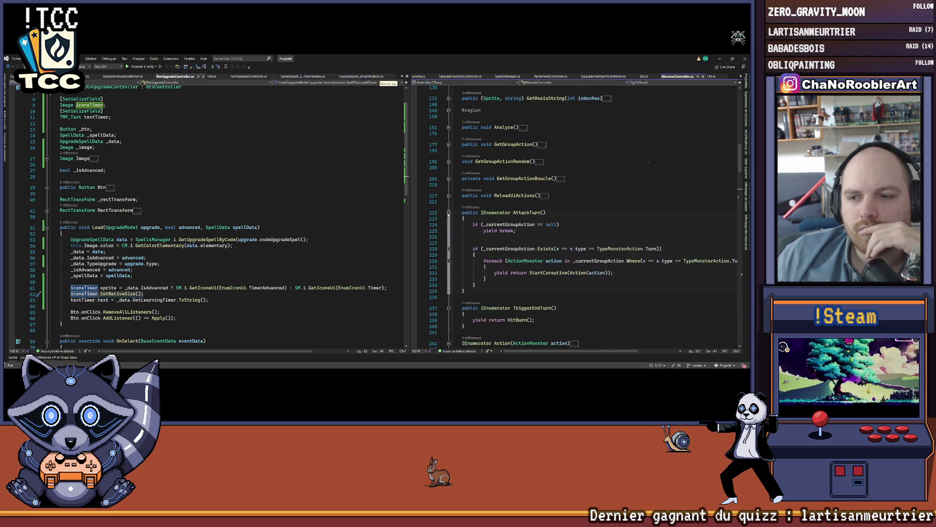
scroll(545, 268, "down", 14)
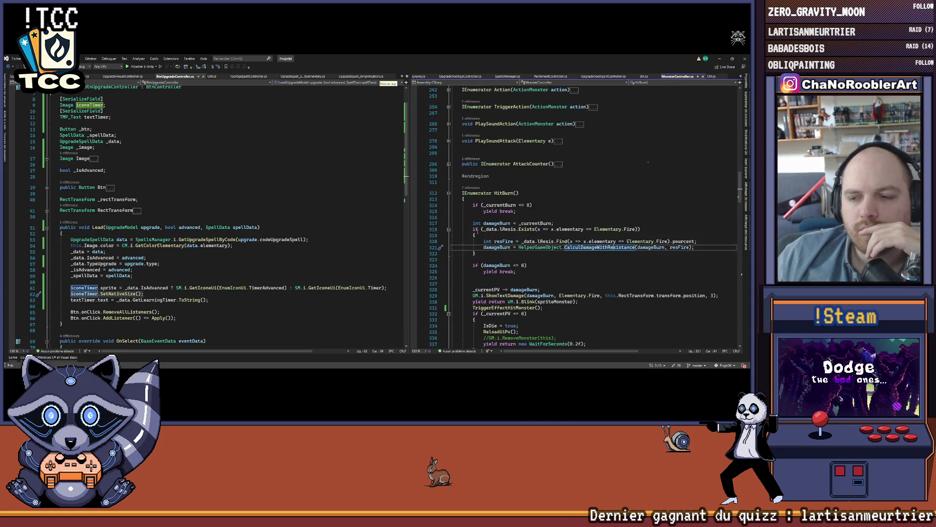
scroll(516, 209, "down", 3)
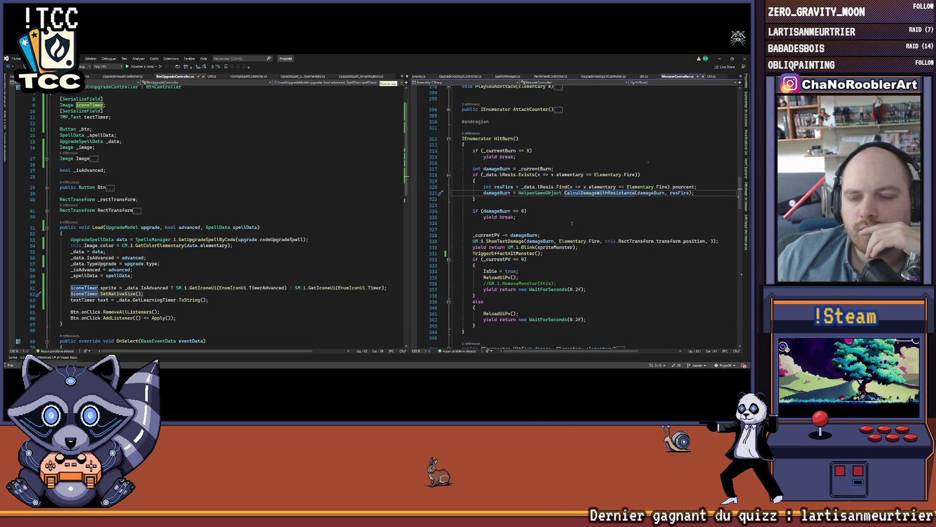
scroll(573, 223, "down", 11)
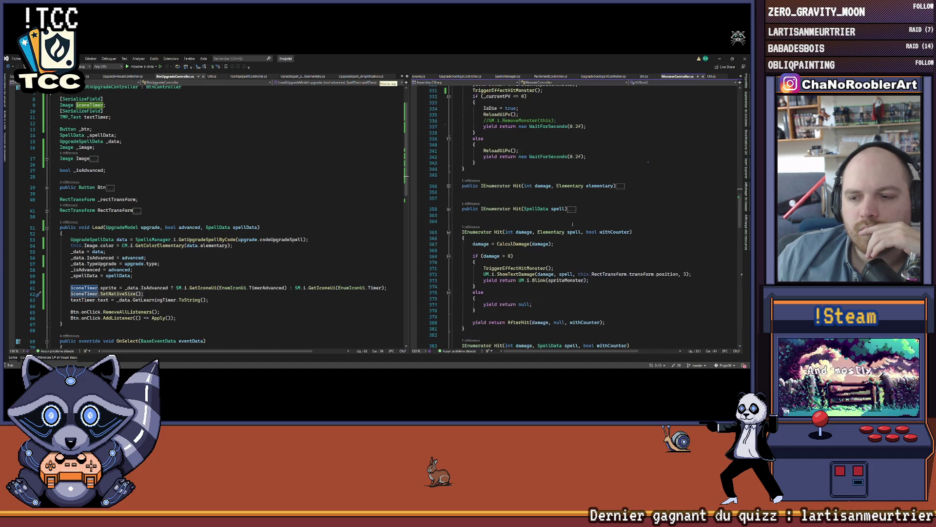
scroll(572, 224, "down", 4)
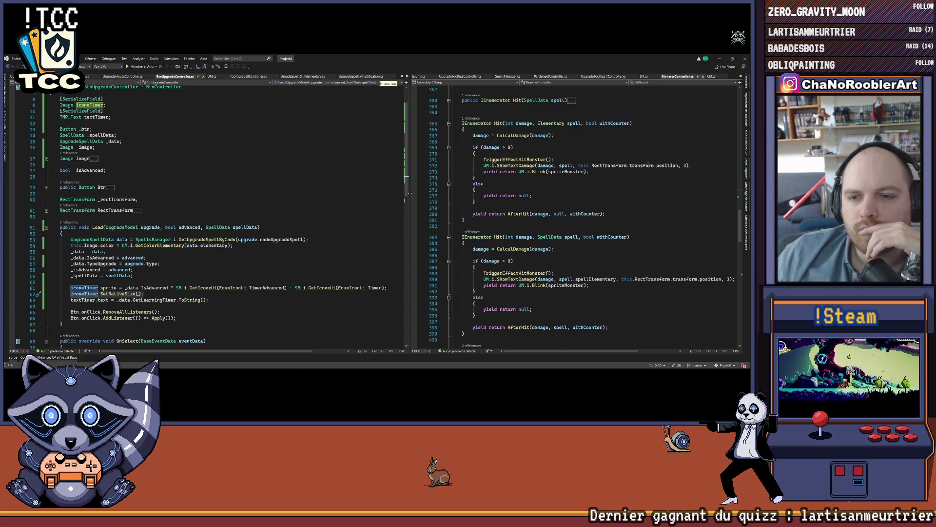
left_click_drag(411, 194, 347, 193)
scroll(477, 211, "down", 5)
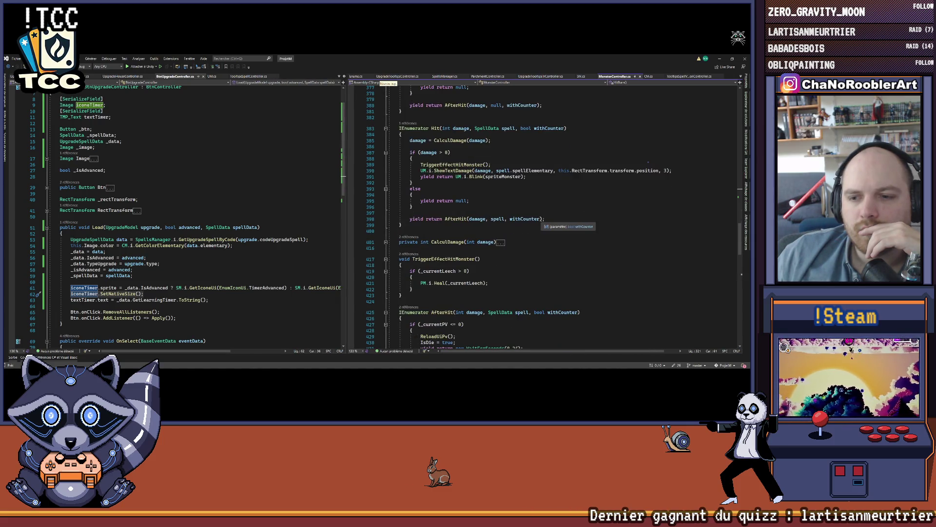
scroll(566, 222, "down", 3)
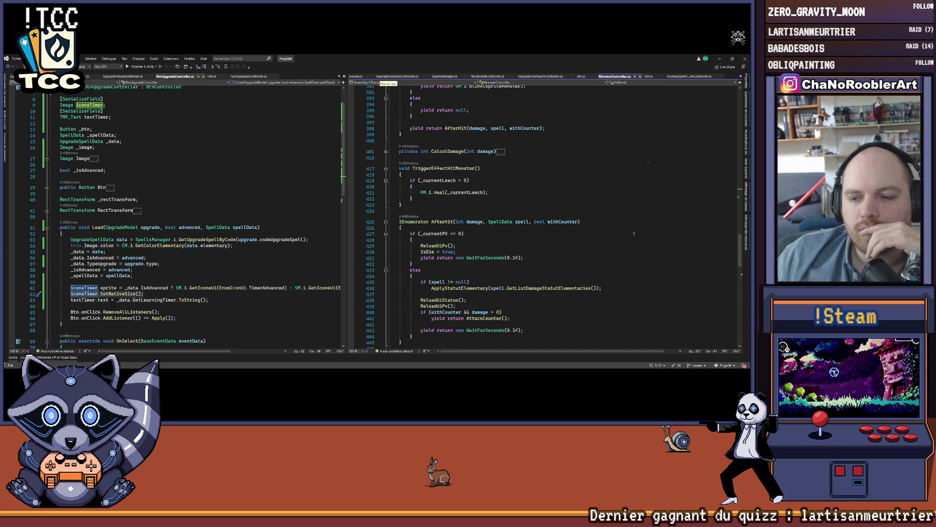
scroll(634, 234, "down", 3)
Step: Go to the AttackCounter definition, expand its body, then return to the call site
right_click(490, 264)
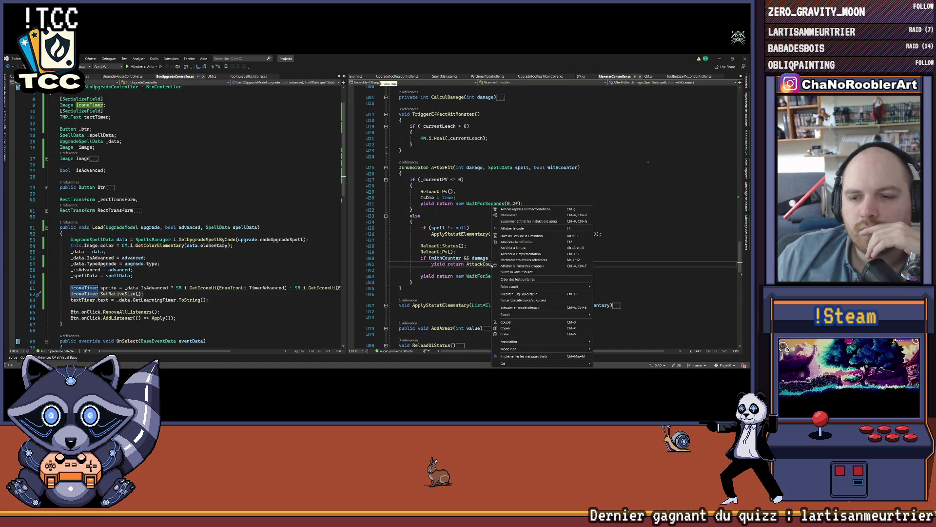
left_click(514, 241)
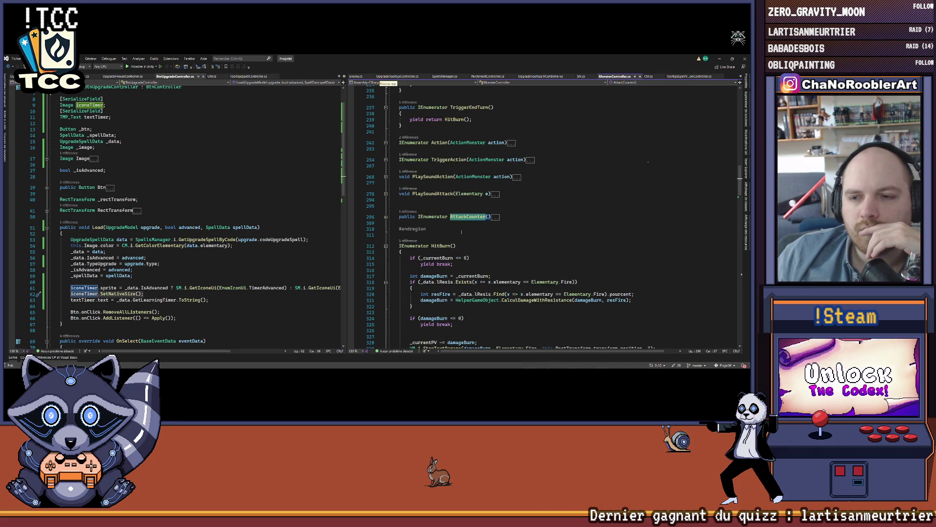
left_click(386, 217)
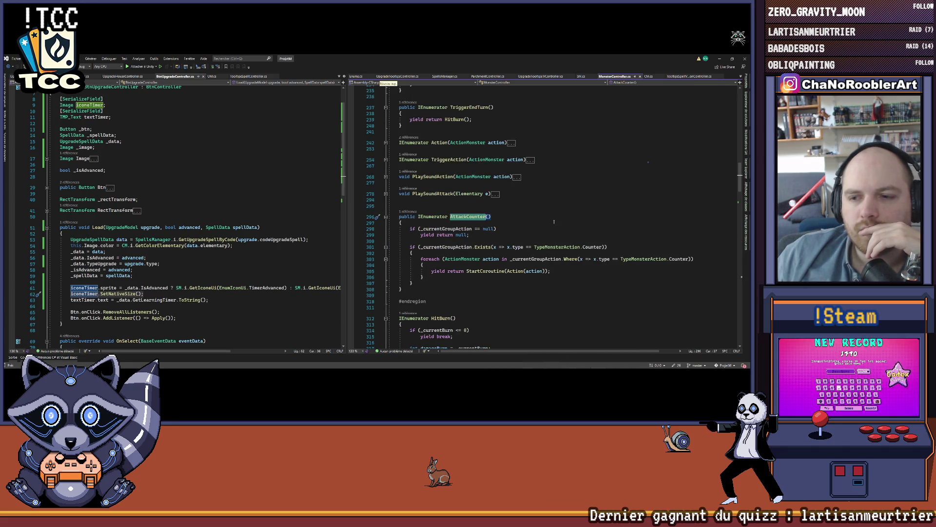
key("ctrl+minus")
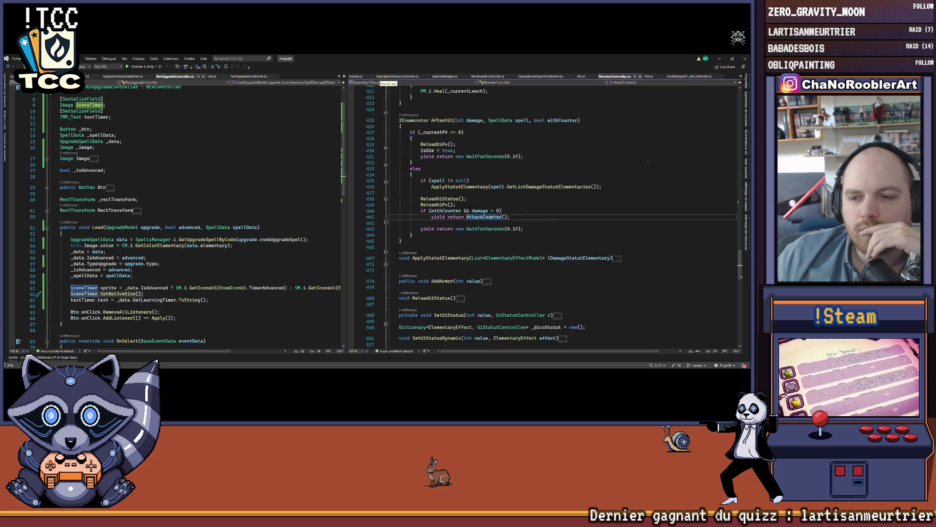
scroll(551, 220, "down", 3)
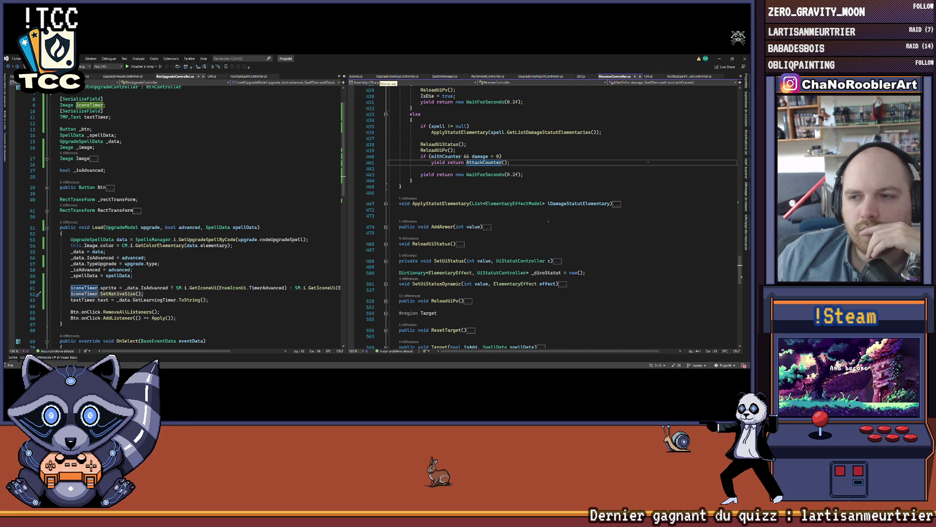
scroll(548, 221, "up", 3)
scroll(545, 219, "down", 3)
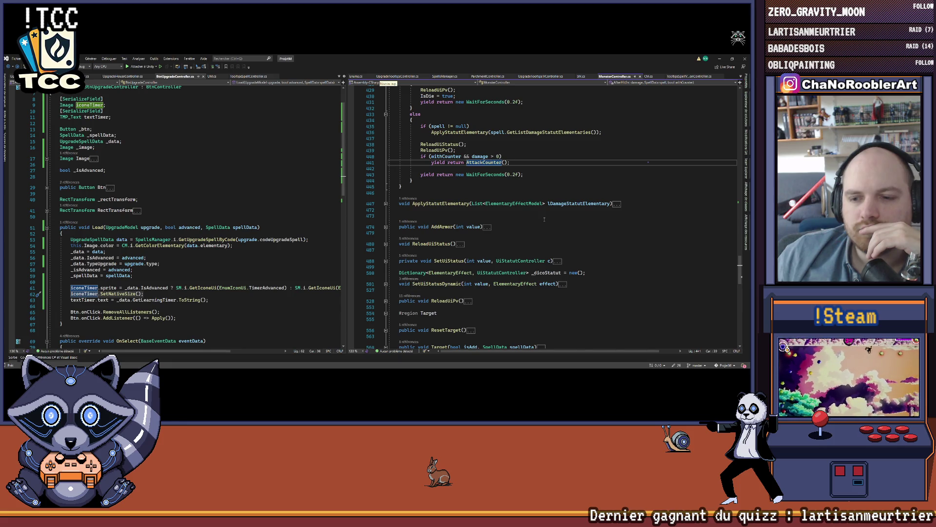
scroll(545, 219, "down", 8)
scroll(544, 219, "down", 3)
scroll(544, 219, "down", 6)
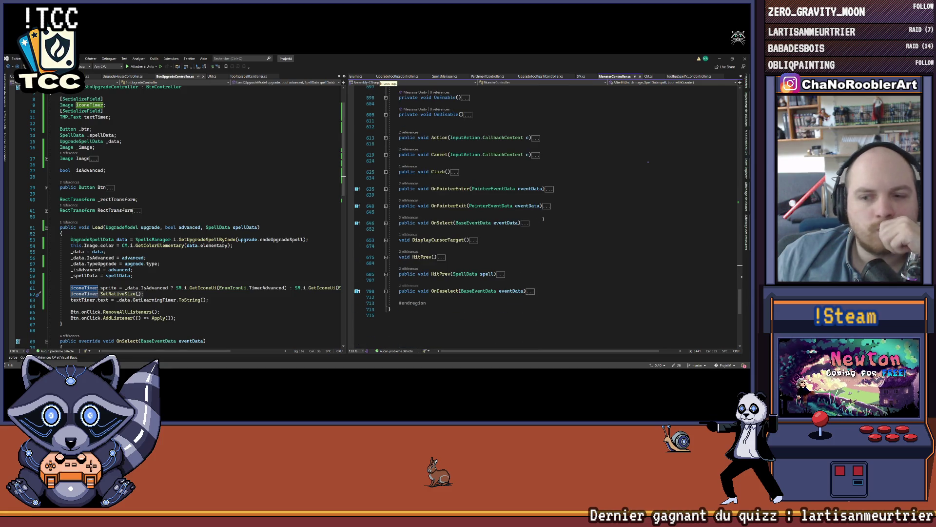
scroll(542, 218, "up", 4)
scroll(543, 219, "up", 15)
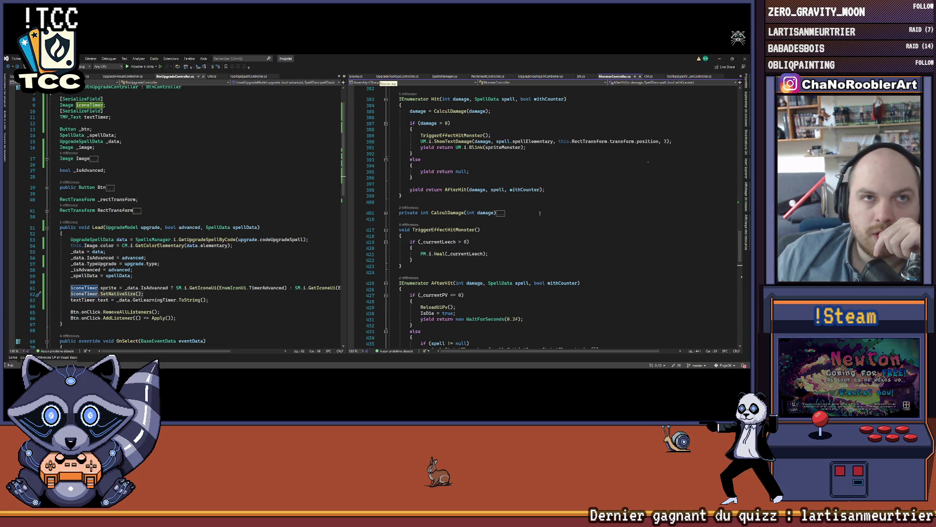
scroll(538, 212, "up", 10)
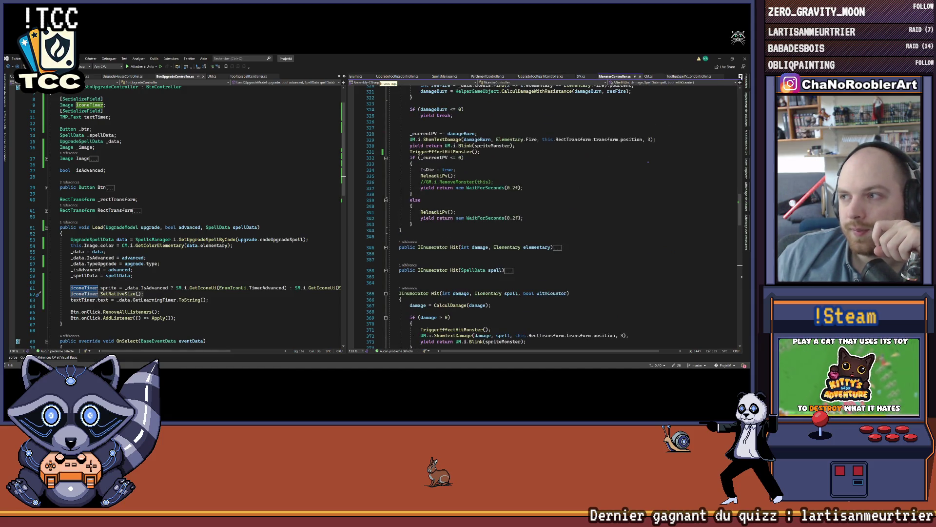
Step: Browse both editors' open-files lists, then bring up the Open File dialog with Ctrl+O
left_click(741, 76)
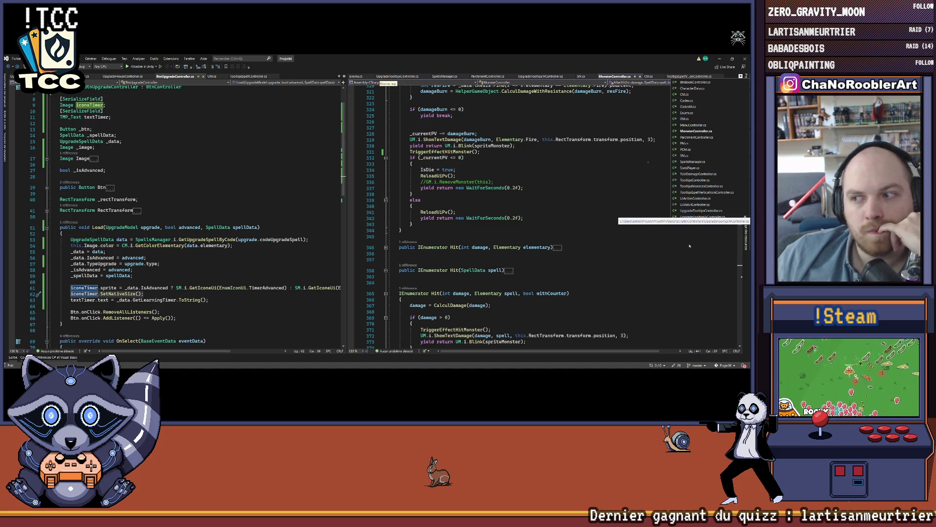
left_click(605, 206)
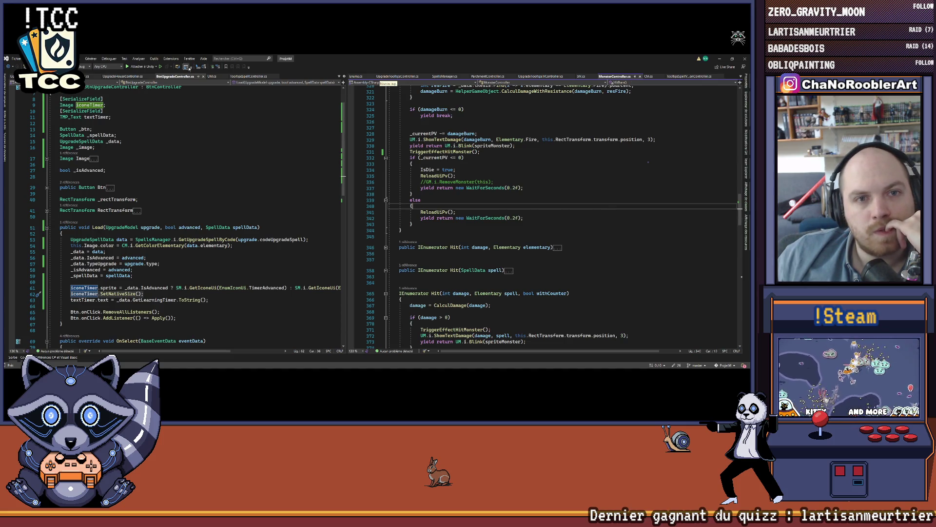
left_click(339, 77)
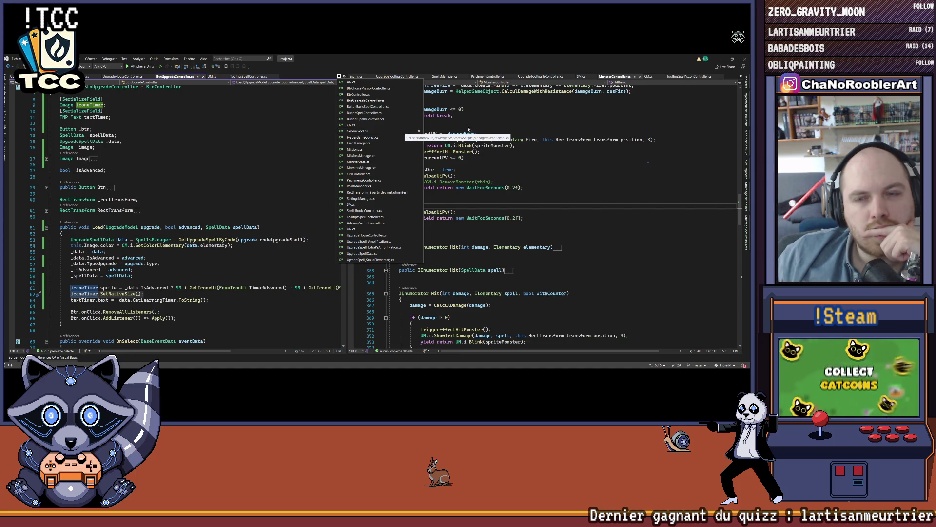
left_click(427, 128)
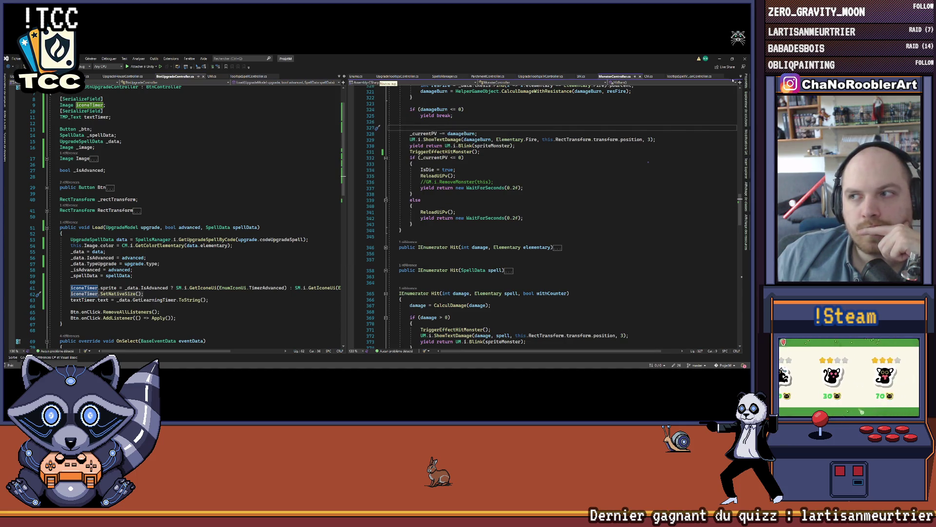
left_click(741, 77)
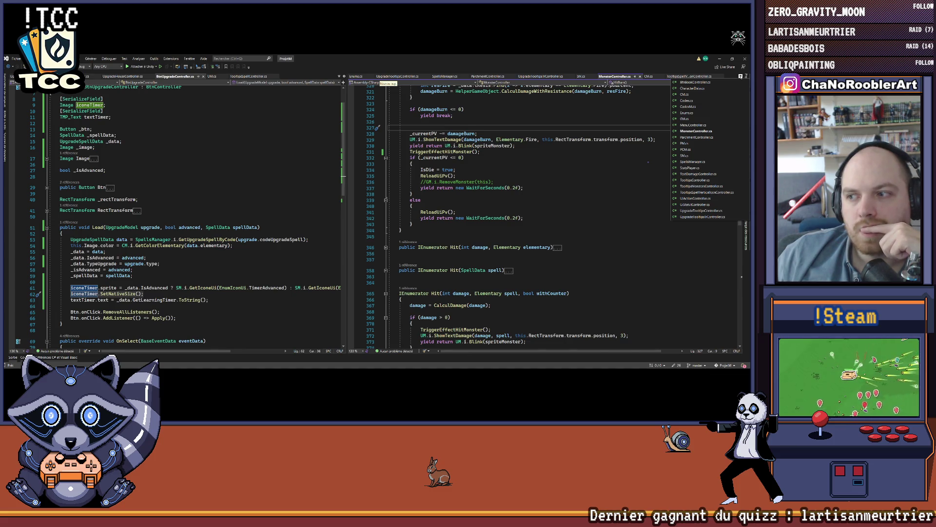
left_click(409, 122)
key("ctrl+o")
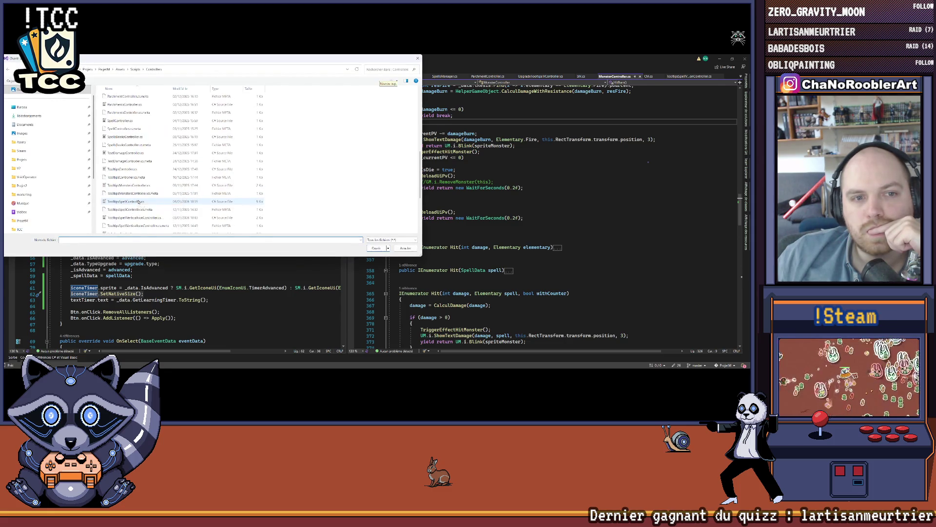
Step: Go up to Scripts, enter the Manager folder and open PM.cs
key("alt+Up")
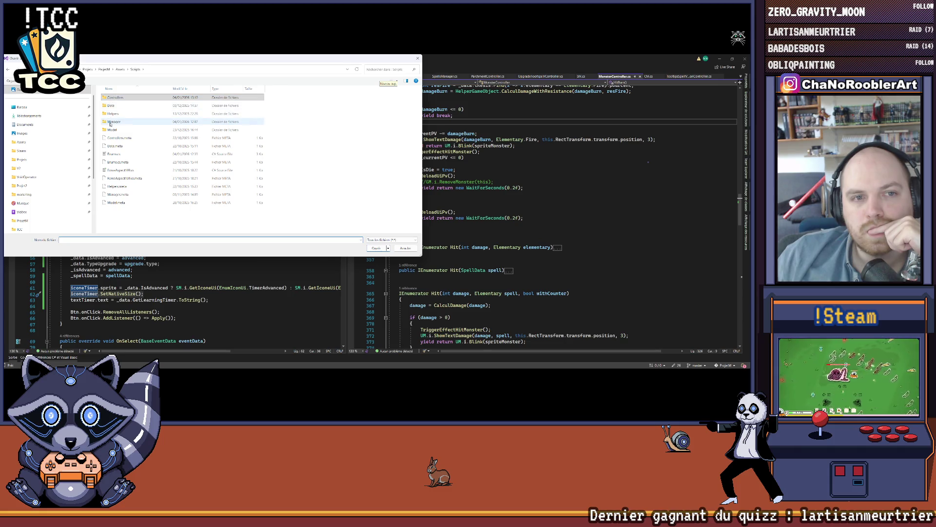
double_click(113, 121)
scroll(142, 161, "down", 3)
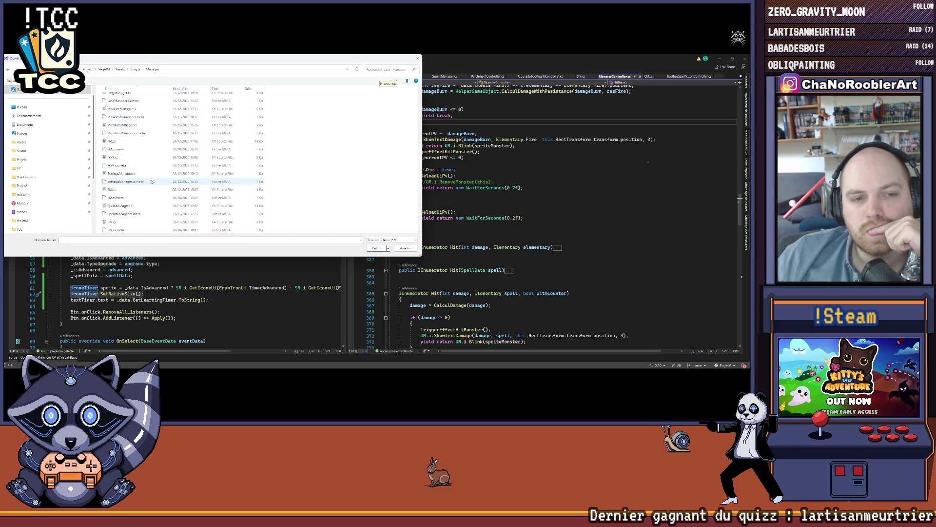
scroll(129, 212, "up", 4)
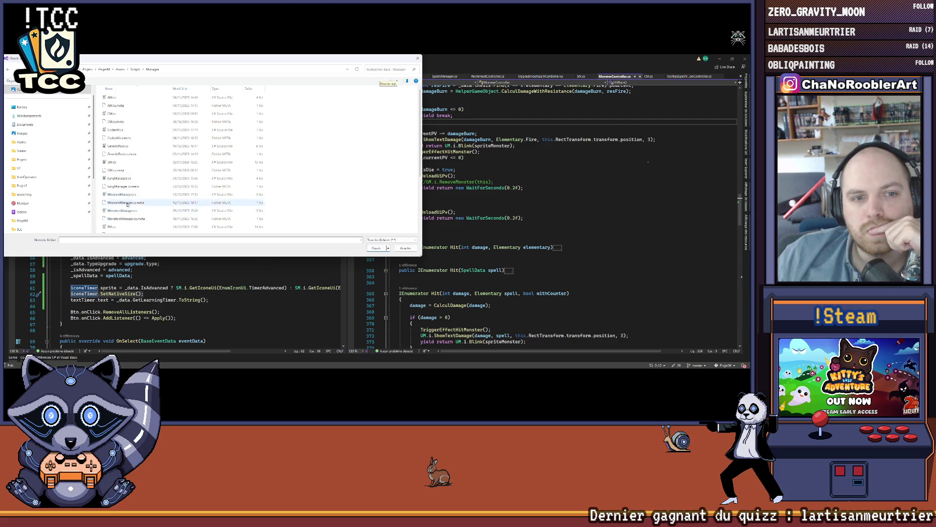
scroll(131, 169, "down", 3)
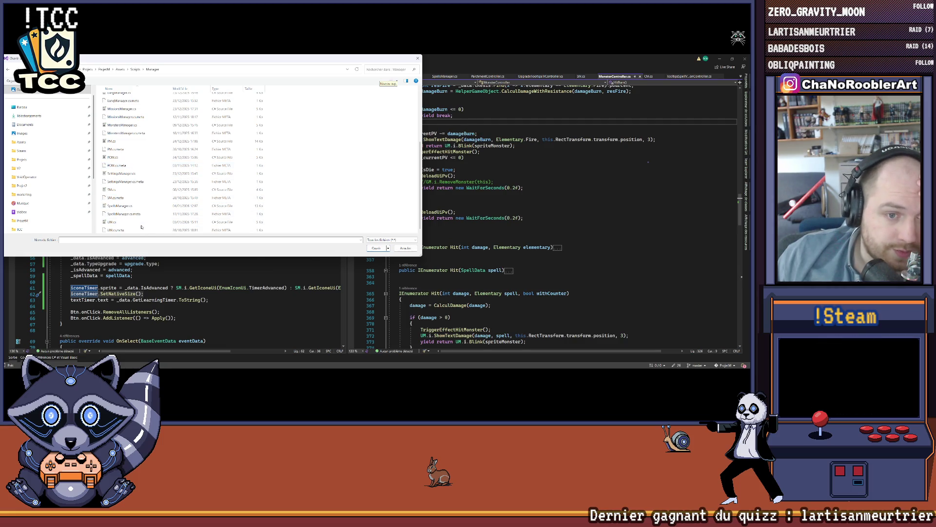
scroll(141, 227, "up", 2)
scroll(142, 226, "up", 2)
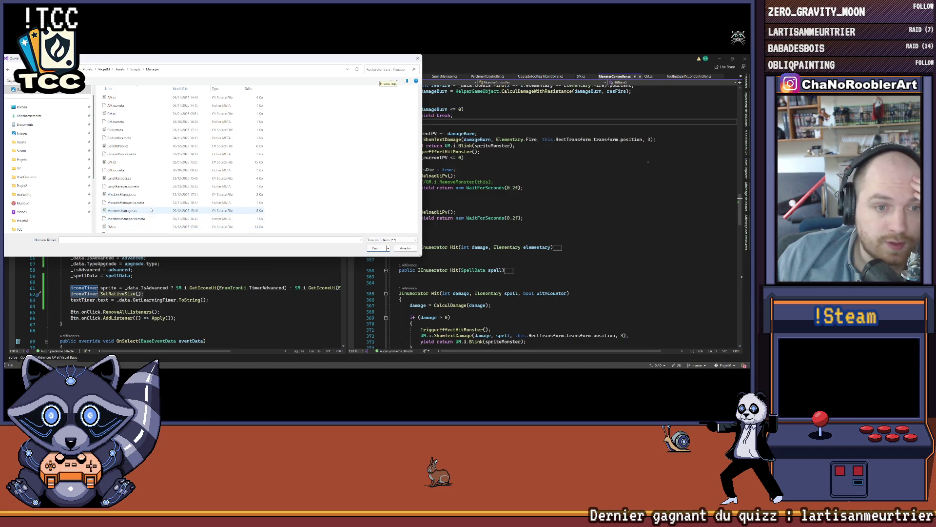
scroll(117, 146, "down", 4)
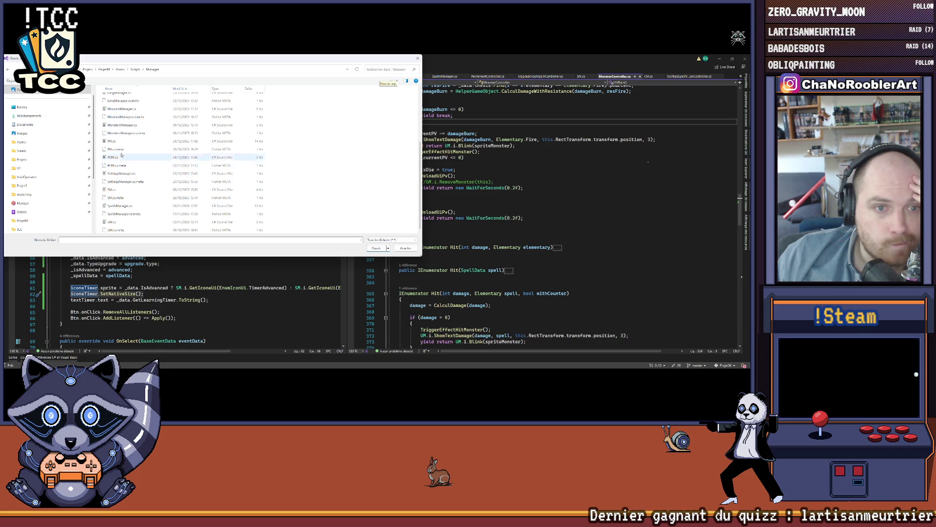
double_click(123, 142)
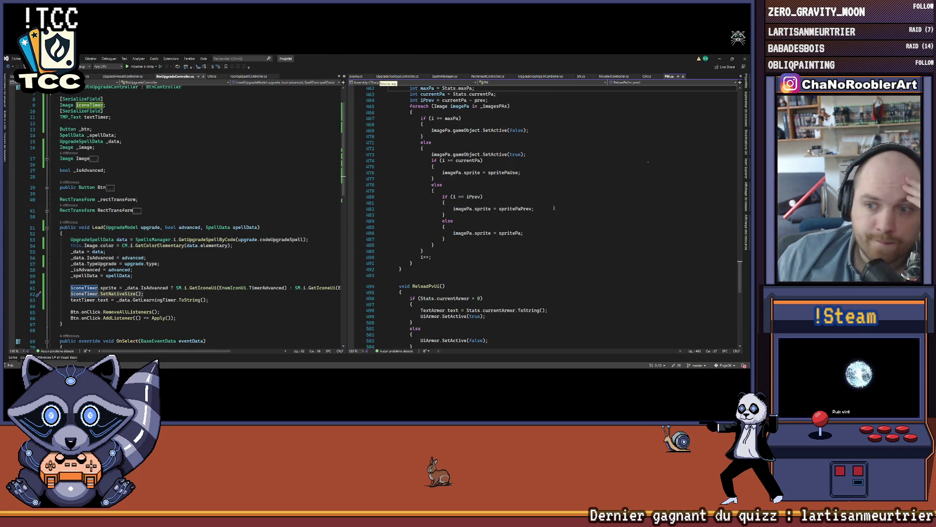
Step: Collapse PM.cs to its method definitions with Ctrl+M, Ctrl+O
scroll(559, 208, "down", 7)
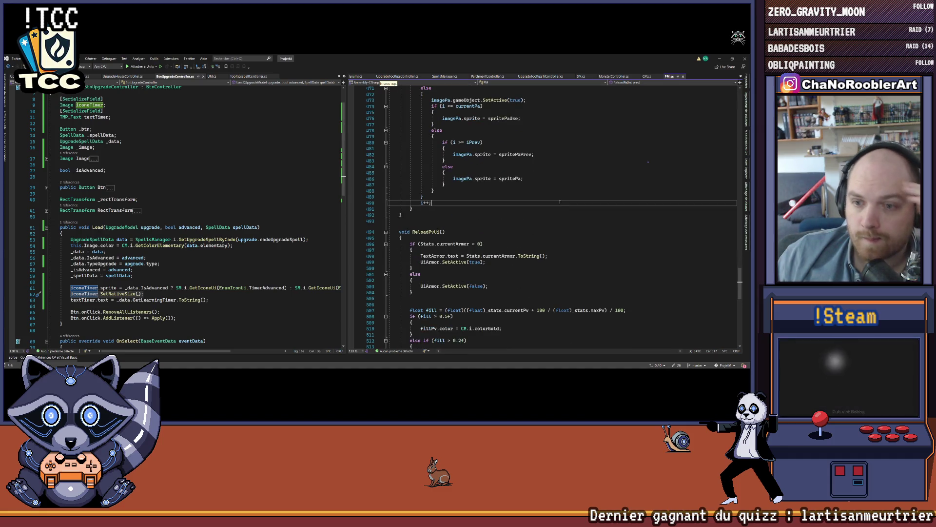
left_click(559, 202)
key("ctrl+m")
key("ctrl+o")
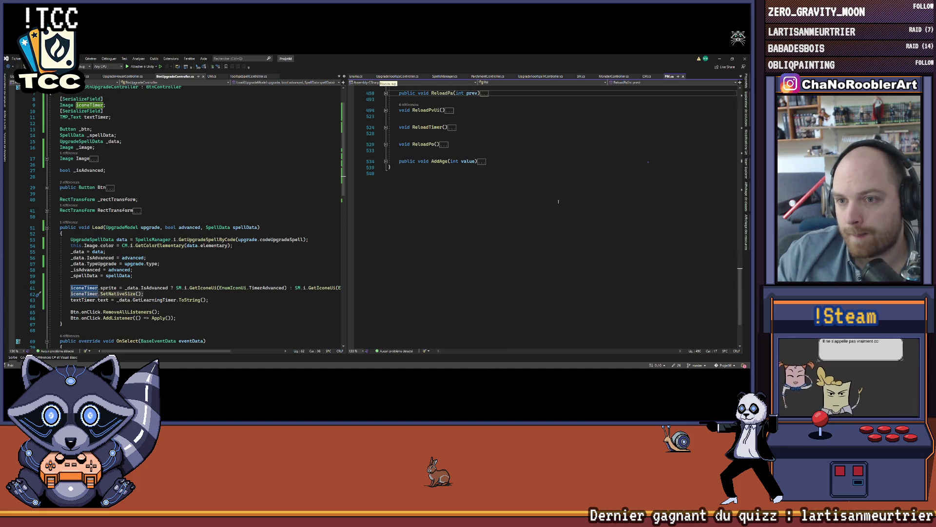
scroll(537, 146, "up", 3)
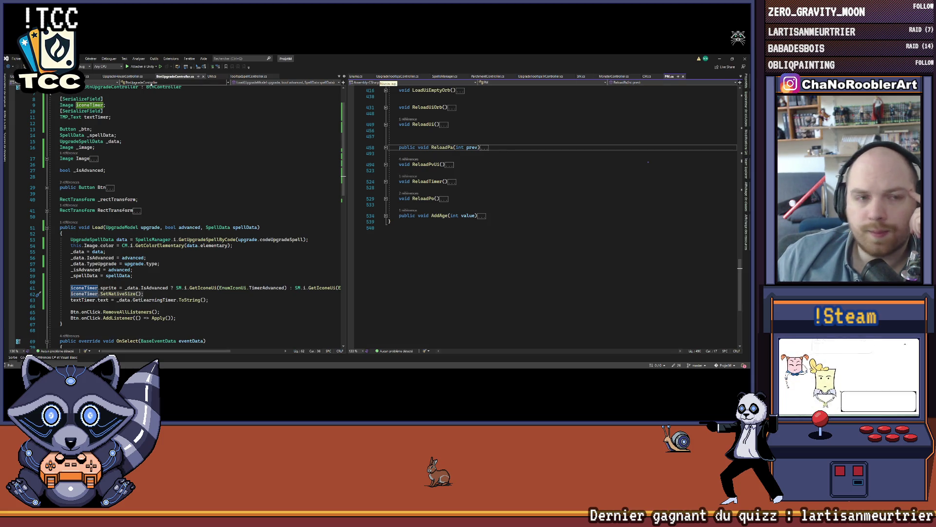
Step: Look through GM.cs, then switch back to PM.cs
left_click(741, 77)
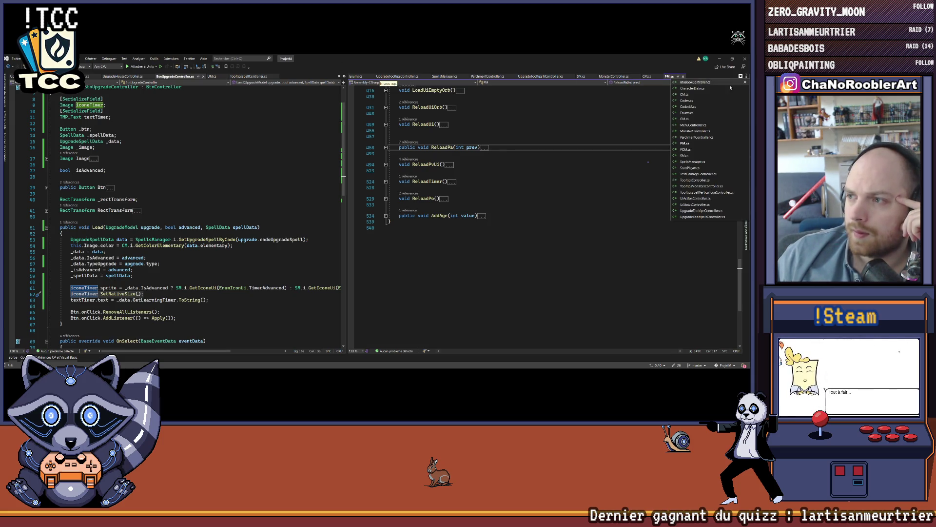
left_click(684, 118)
scroll(520, 257, "down", 5)
scroll(520, 257, "down", 10)
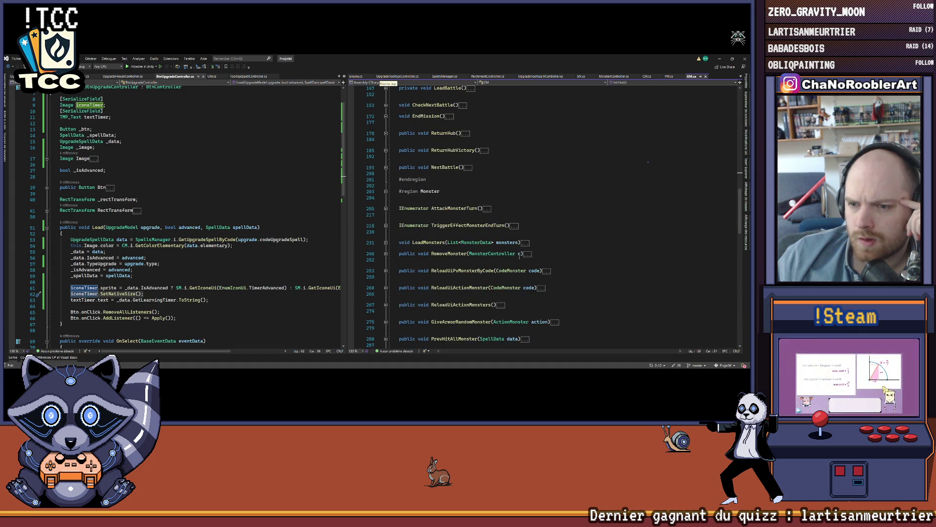
scroll(520, 257, "down", 4)
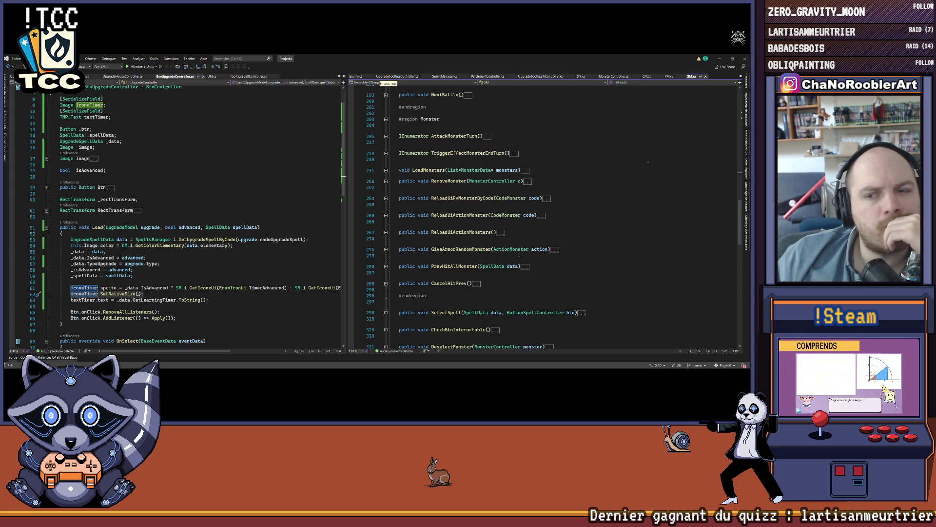
scroll(519, 255, "down", 3)
left_click(668, 76)
scroll(559, 197, "up", 9)
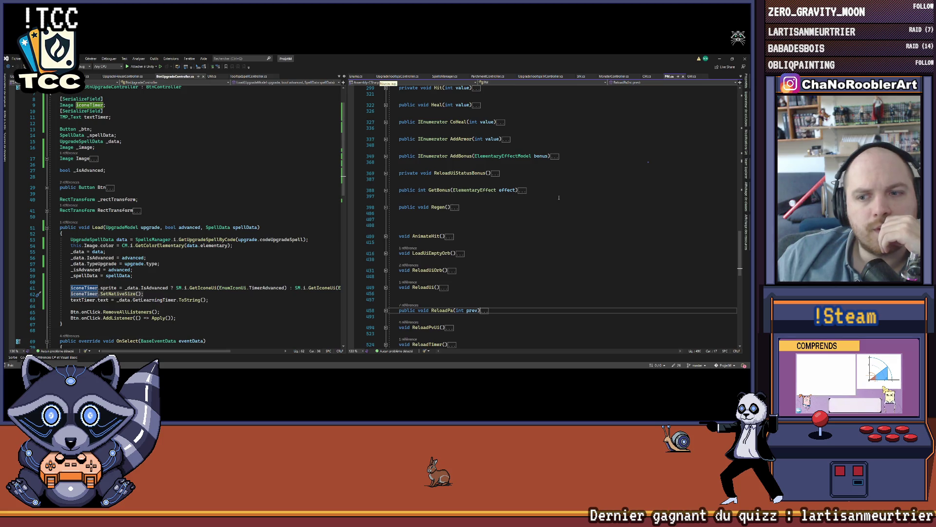
scroll(539, 201, "up", 3)
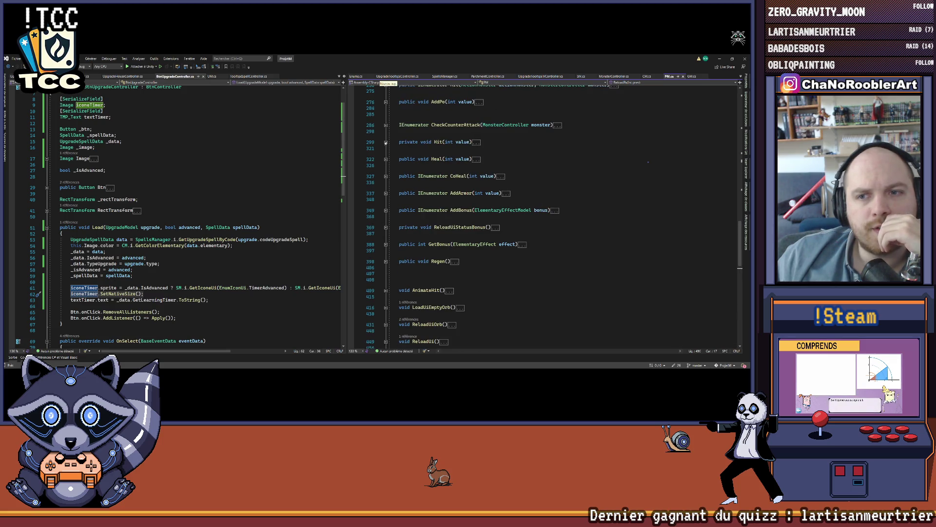
Step: Expand Hit, inspect GetBonus, then jump to the Hit(damage) call at line 262 via references
left_click(386, 143)
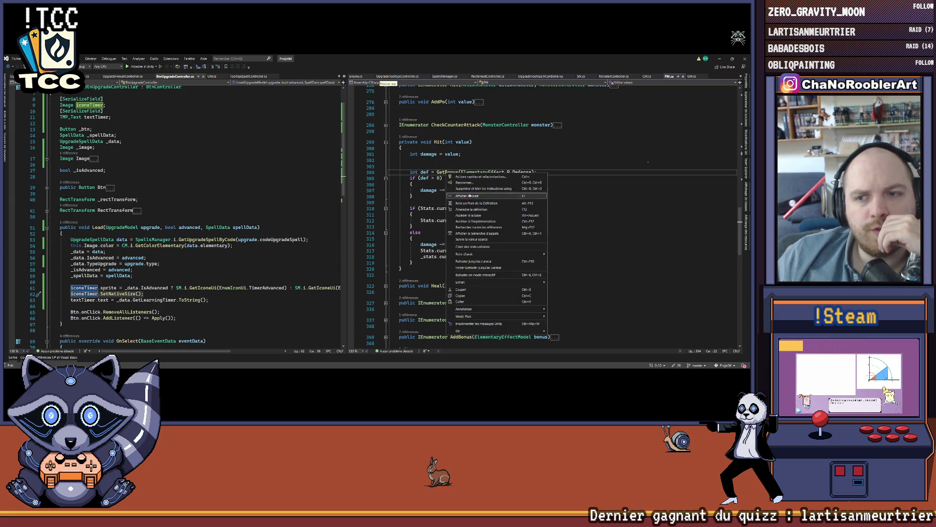
left_click(448, 172, "ctrl")
left_click(385, 217)
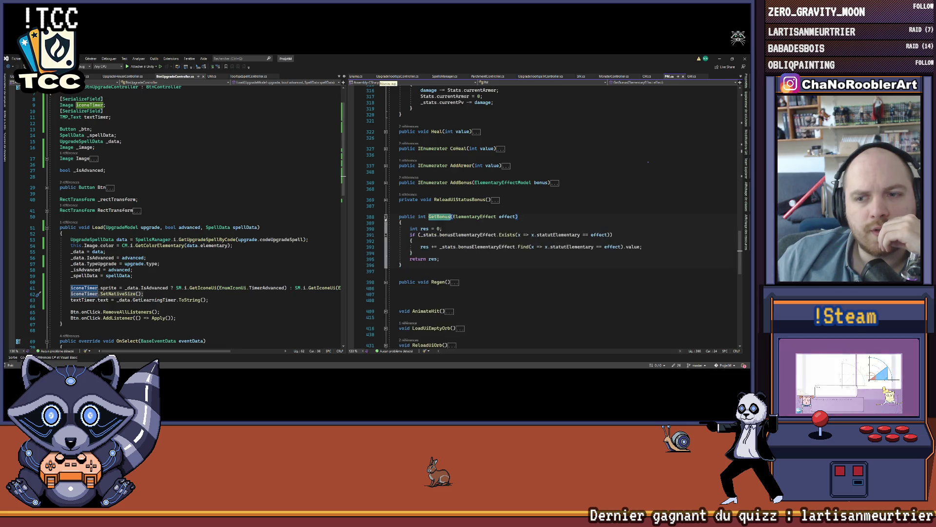
key("ctrl+minus")
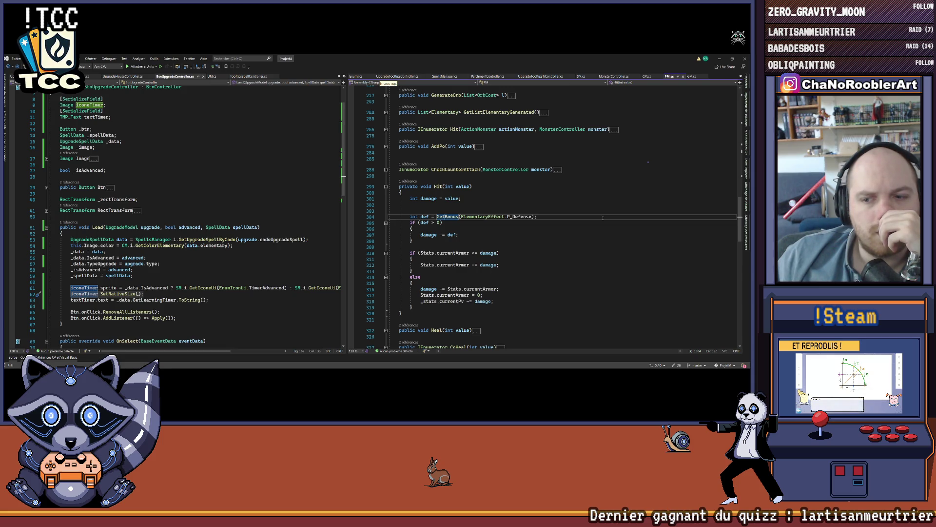
scroll(571, 225, "down", 3)
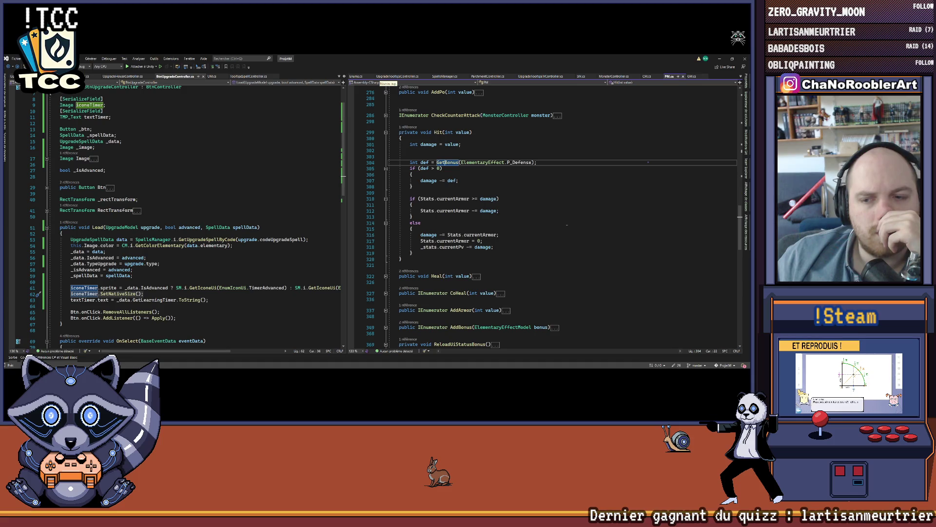
scroll(566, 225, "up", 1)
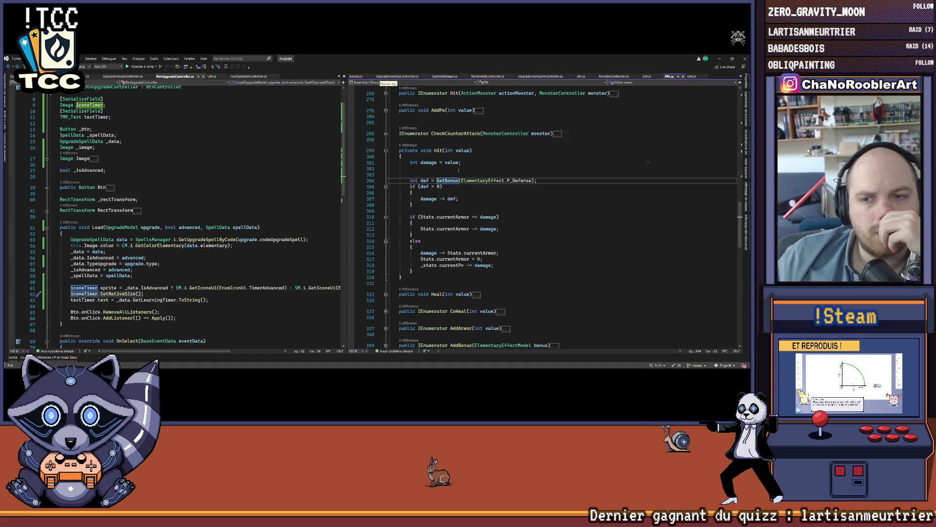
left_click(409, 146)
double_click(426, 130)
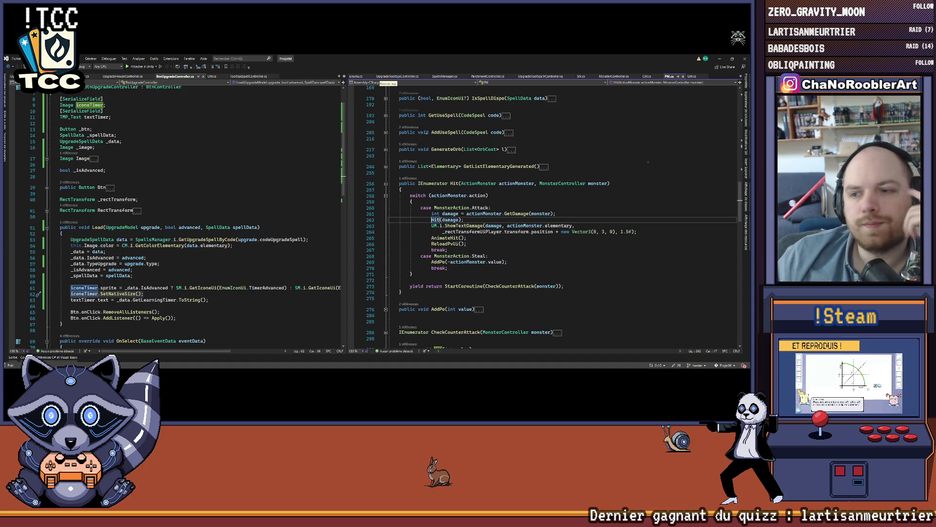
Step: Cut the ShowTextDamage call on lines 263–264 and paste it into Hit(int value) after the defense reduction
double_click(449, 220)
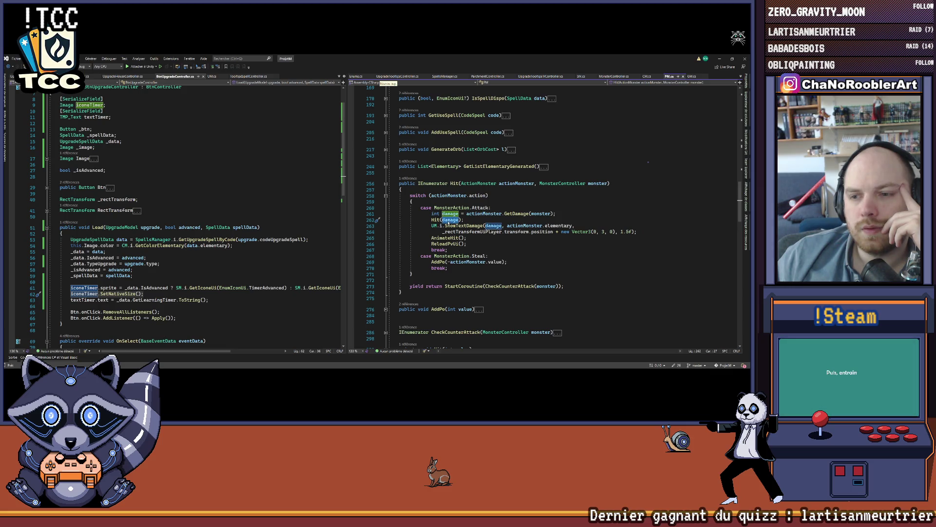
mouse_move(424, 226)
left_mouse_down()
mouse_move(468, 238)
mouse_move(645, 234)
left_mouse_up()
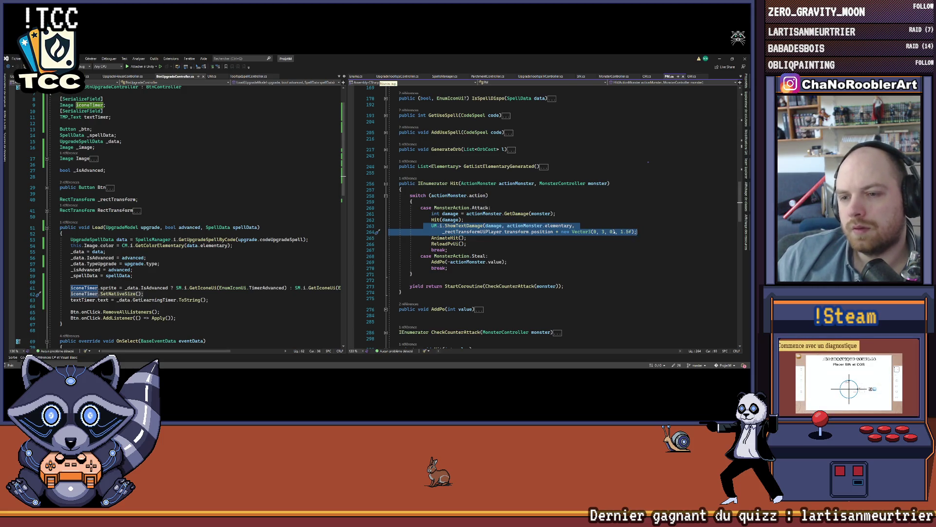
key("ctrl+x")
left_click(437, 220, "ctrl")
scroll(445, 222, "down", 2)
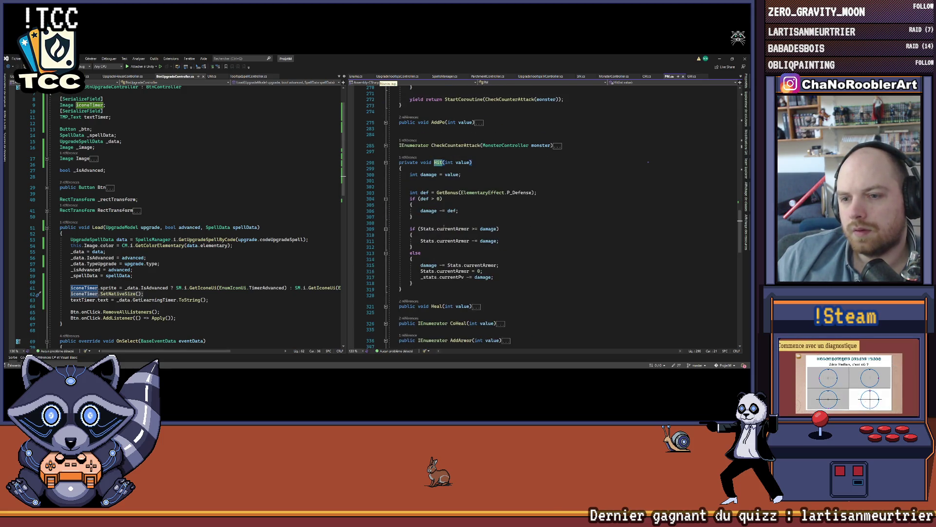
left_click(509, 223)
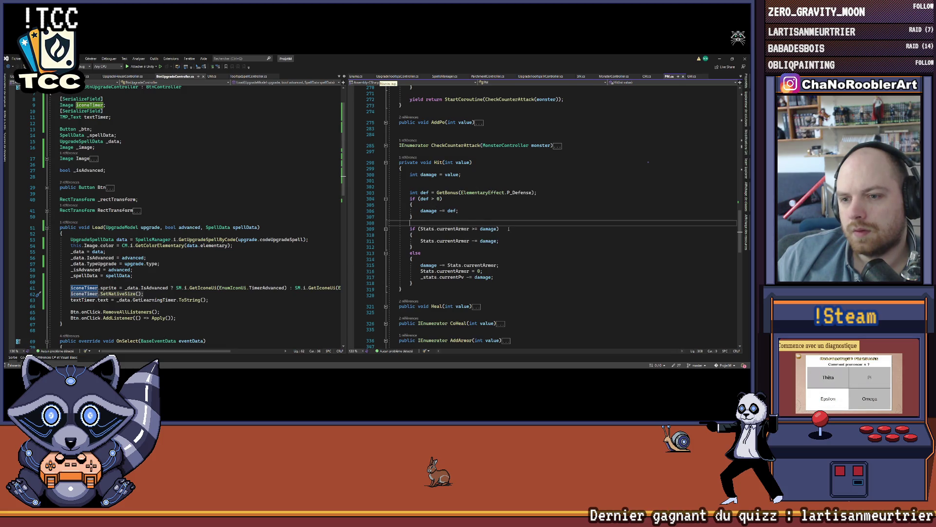
key("Return")
key("ctrl+v")
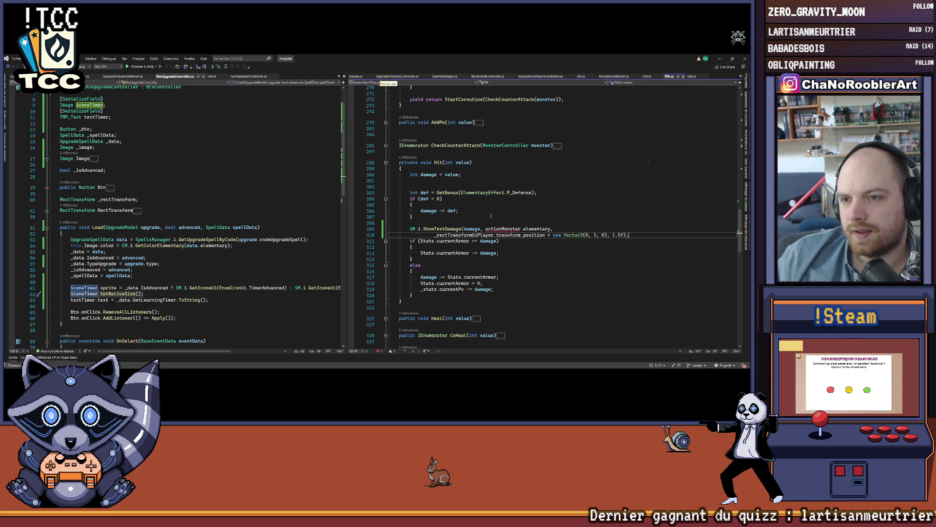
left_click(408, 157)
left_click(426, 141)
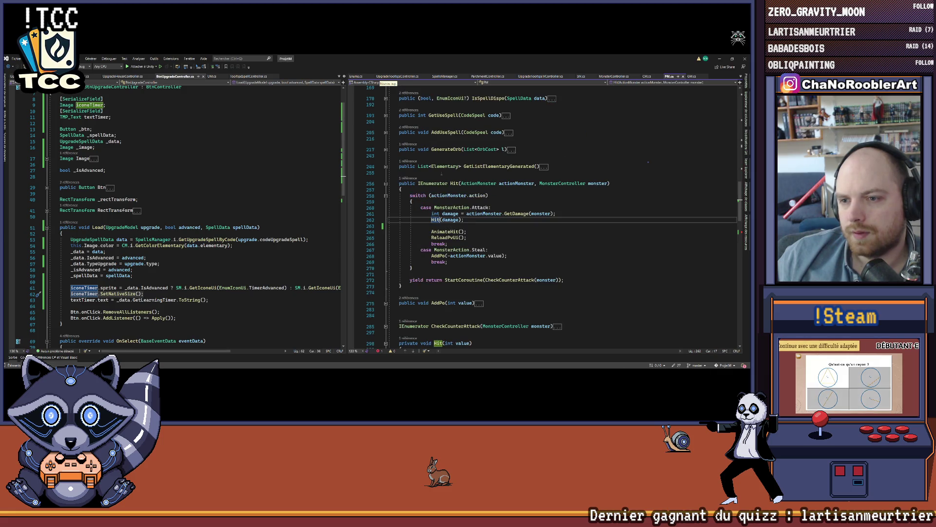
Step: Add an 'Elementary elem' parameter to Hit(int value) and use elem in its ShowTextDamage call
scroll(475, 241, "down", 7)
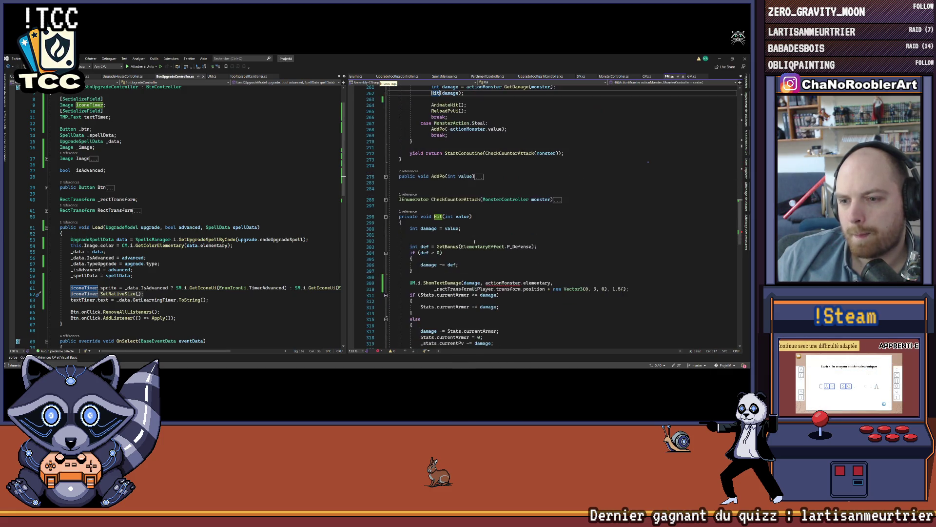
scroll(474, 241, "up", 2)
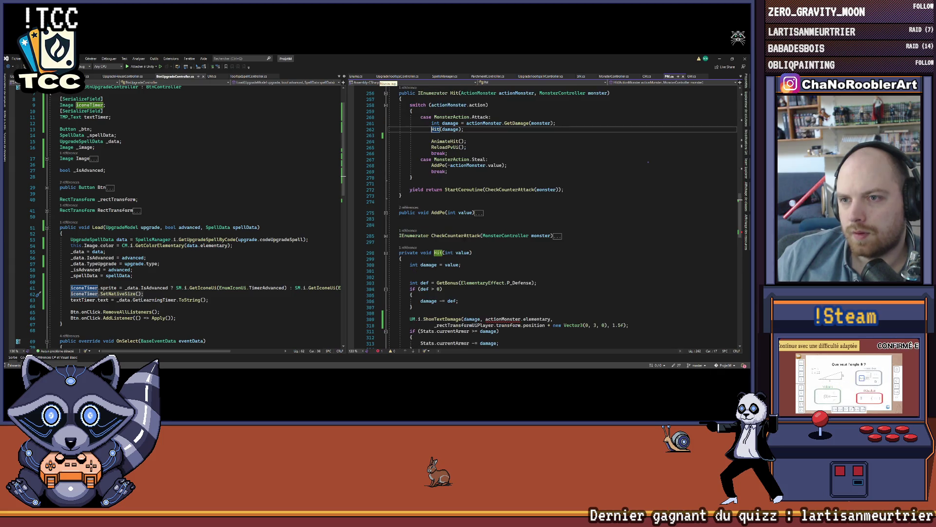
type(",")
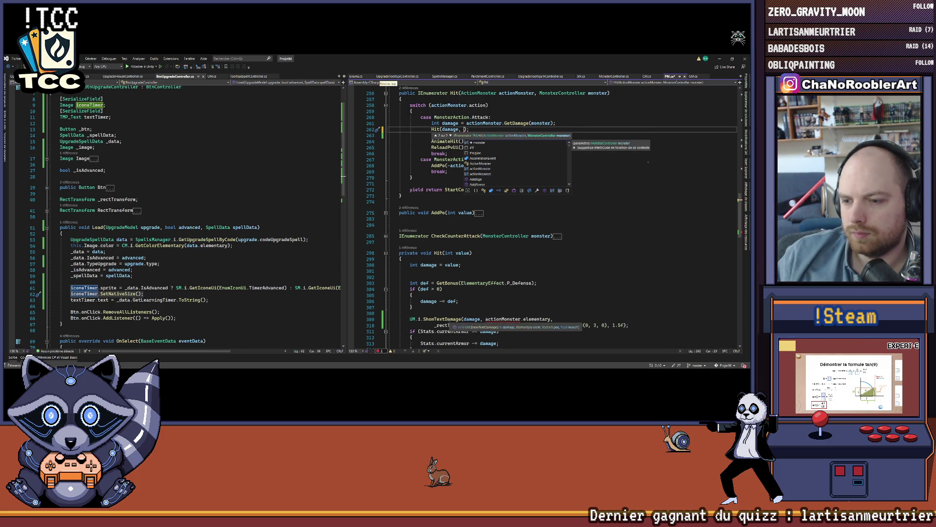
type(" Elementary ")
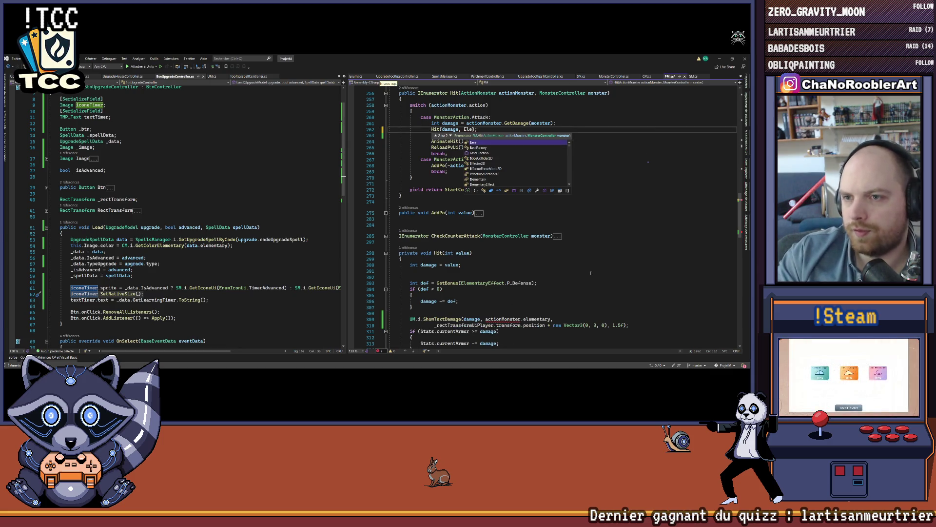
type("elem")
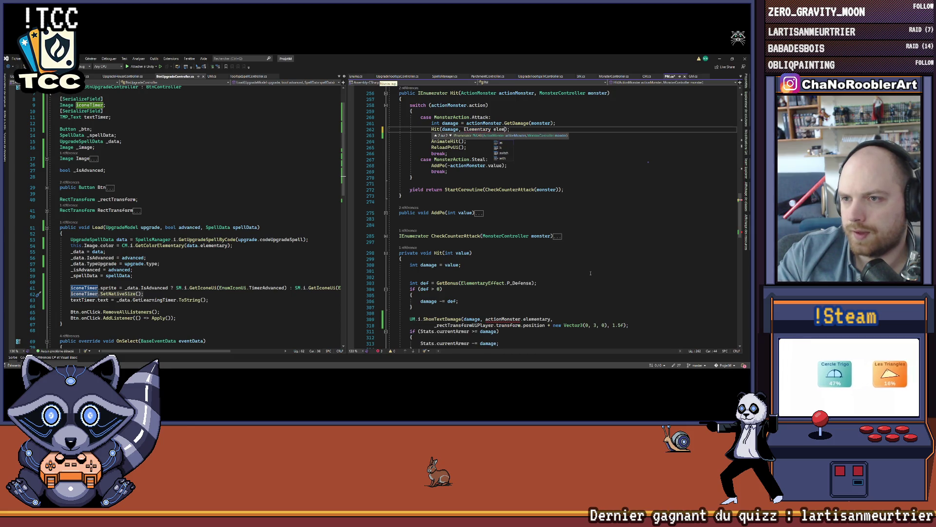
key("ctrl+BackSpace")
key("ctrl+BackSpace")
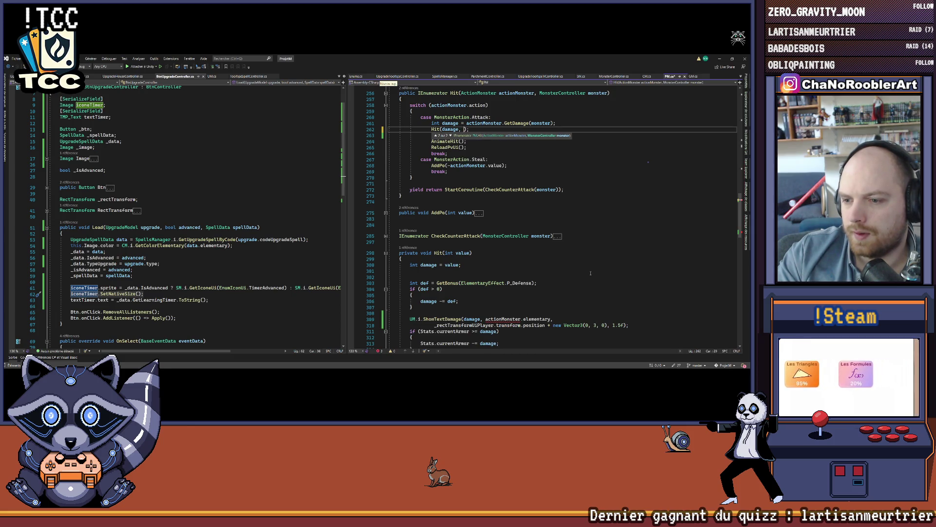
type("actionMonster.elementary")
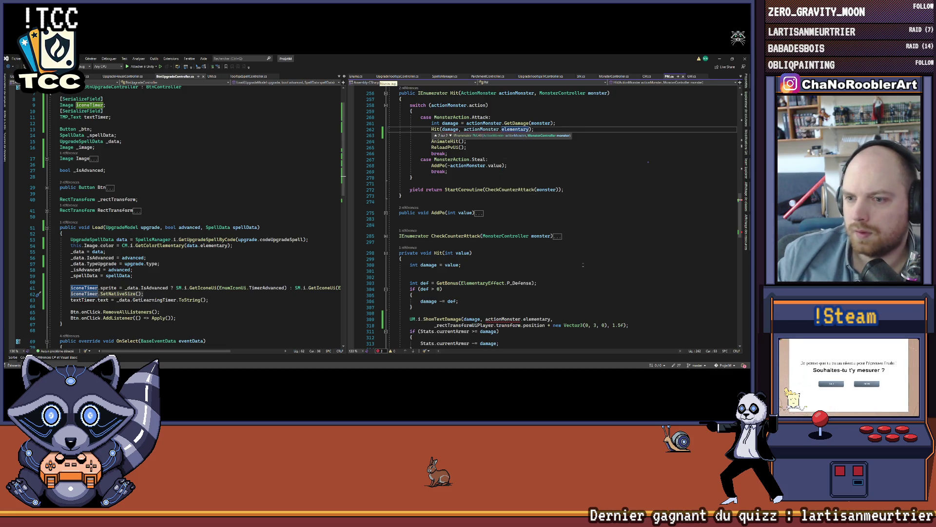
left_click(534, 252)
type("lementary elem")
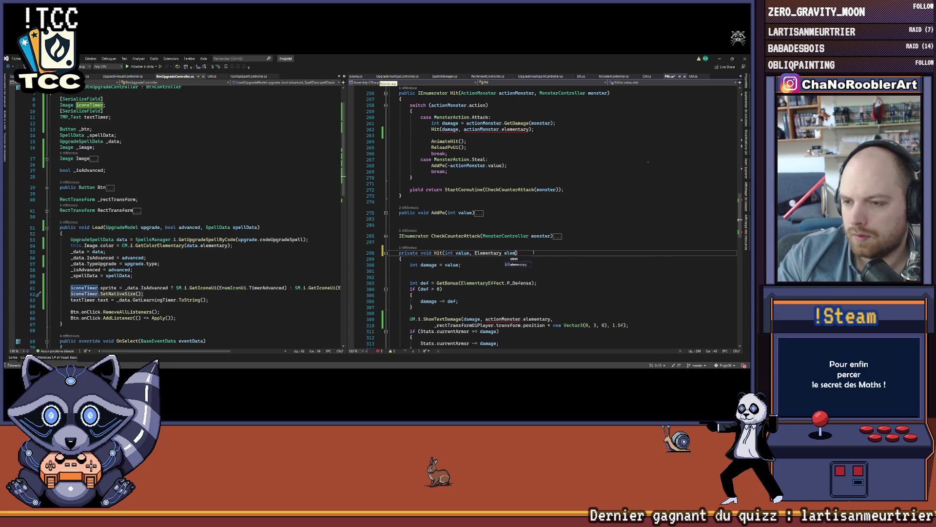
double_click(510, 253)
key("ctrl+c")
left_click_drag(486, 319, 550, 319)
key("ctrl+v")
Step: Delete the leftover blank line 263 in the Attack case
left_click(552, 312)
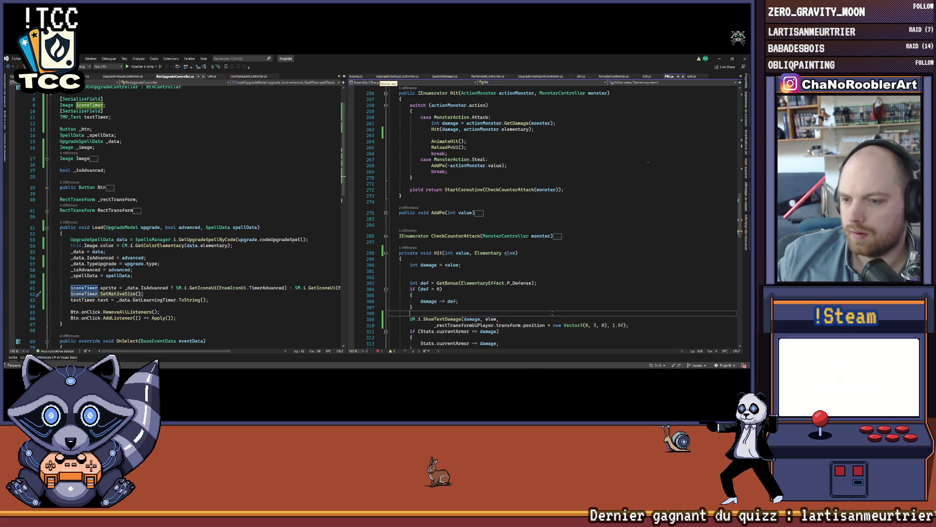
left_click(458, 300)
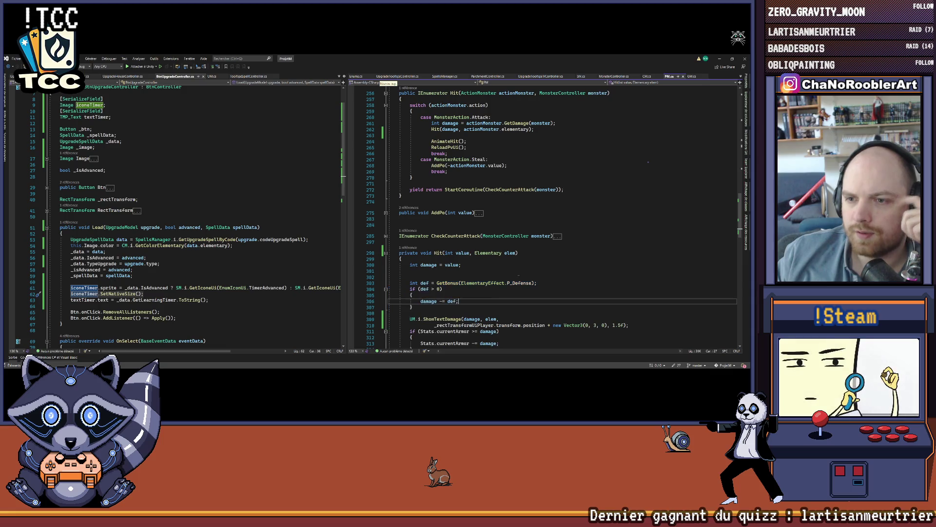
scroll(518, 236, "up", 3)
scroll(517, 204, "up", 2)
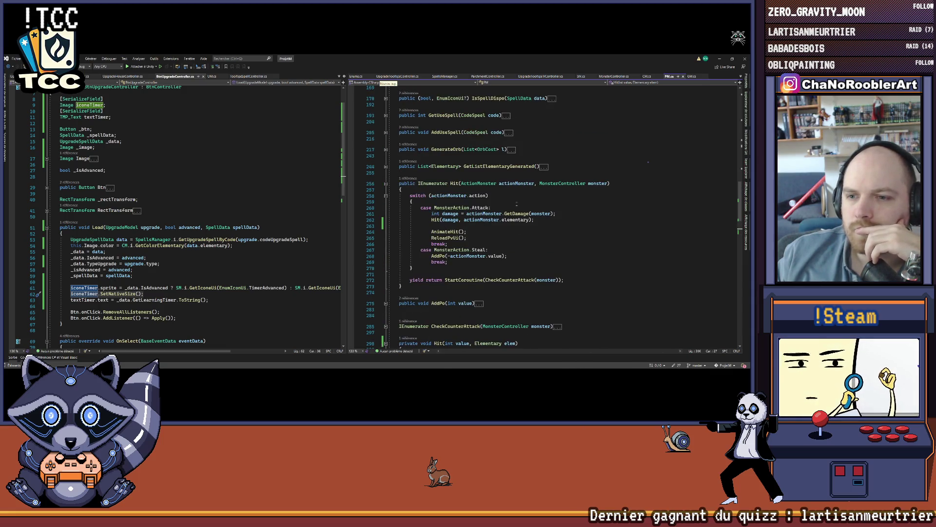
left_click(564, 226)
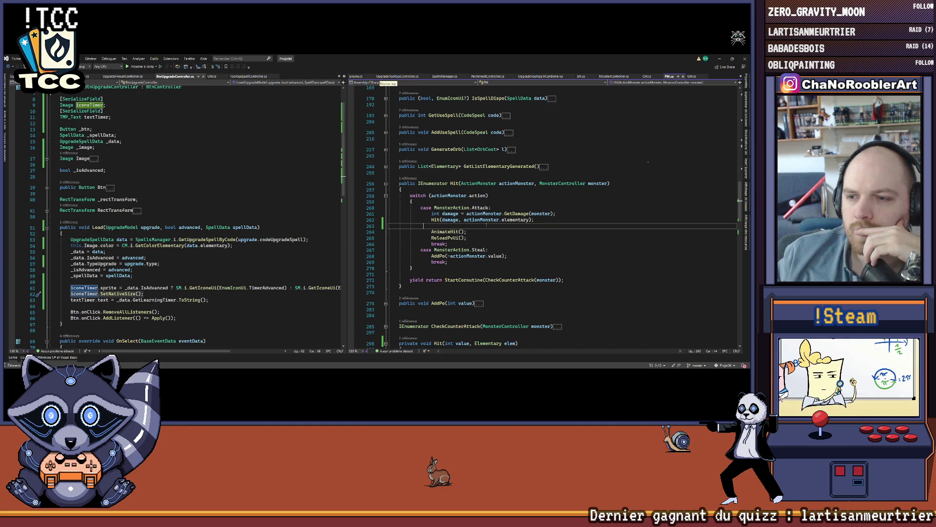
key("BackSpace")
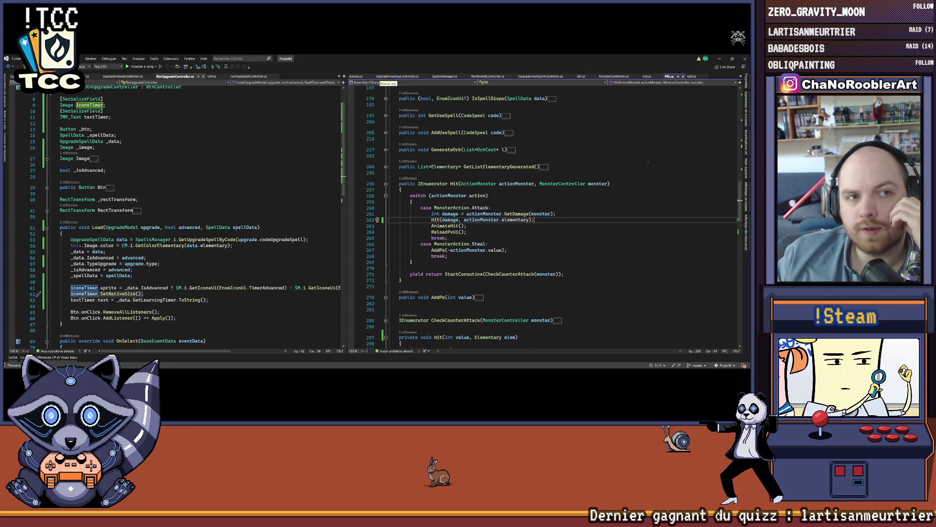
Step: Inspect the CheckCounterAttack definition, then go to the monster's Hit definition in MonsterController.cs
left_click(510, 274)
right_click(509, 274)
left_click(536, 248)
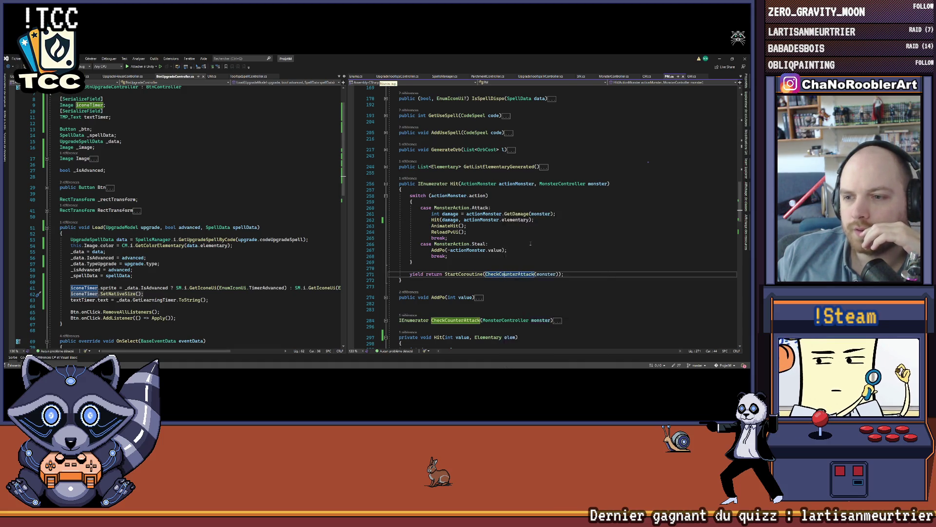
key("ctrl+m")
key("ctrl+m")
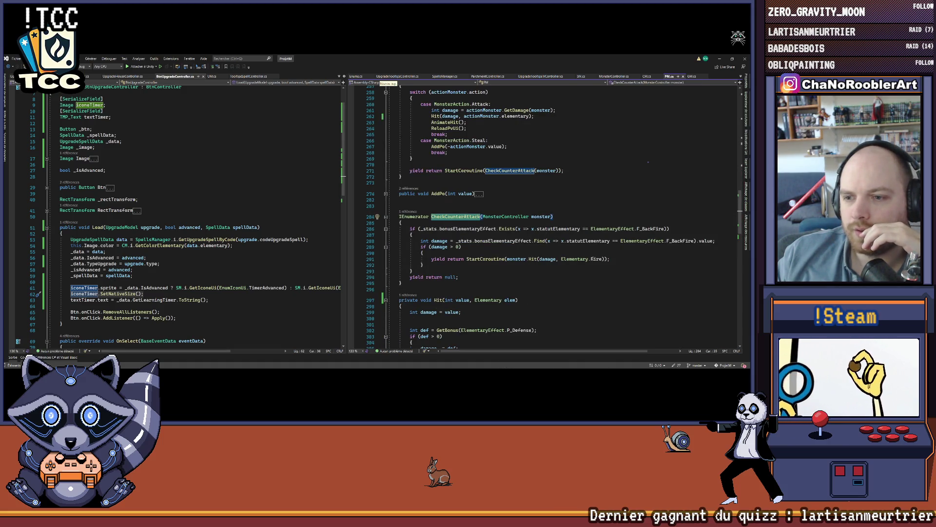
mouse_move(405, 229)
left_mouse_down()
mouse_move(669, 228)
mouse_move(526, 266)
left_mouse_up()
left_click(672, 228)
left_click(527, 270)
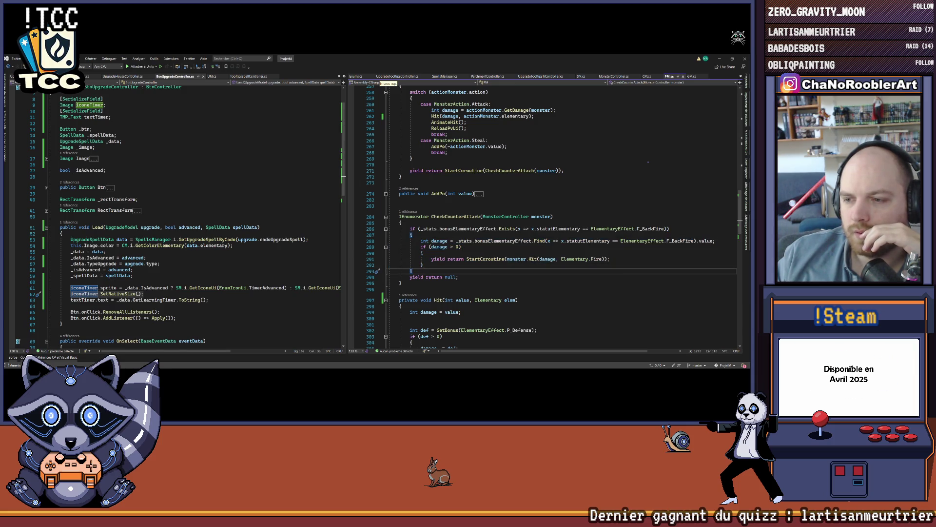
right_click(530, 259)
left_click(550, 242)
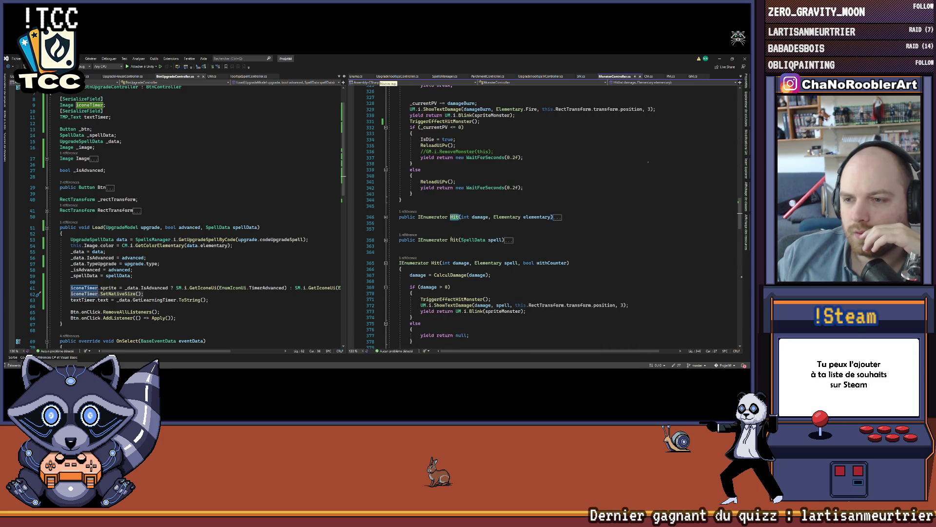
Step: Expand the collapsed Hit(int damage, Elementary elementary) method in MonsterController.cs
left_click(382, 218)
left_click(386, 217)
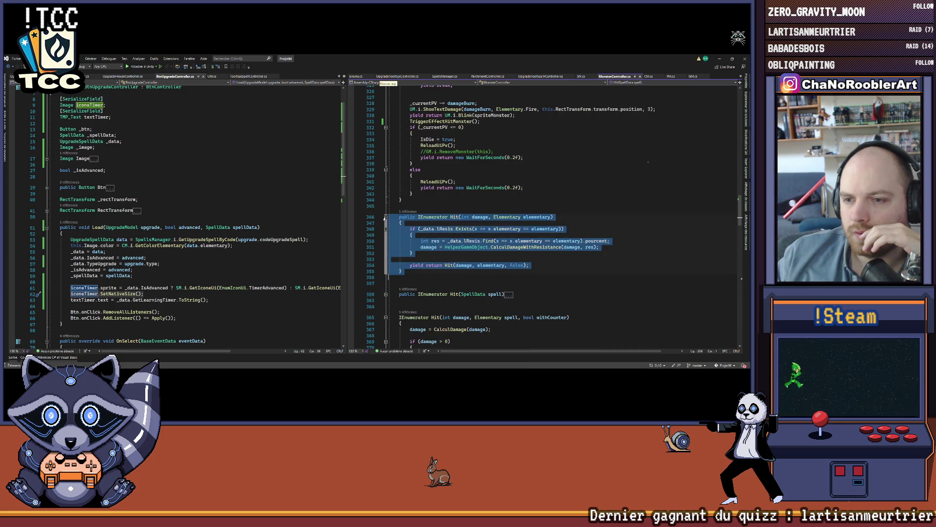
left_click(572, 263)
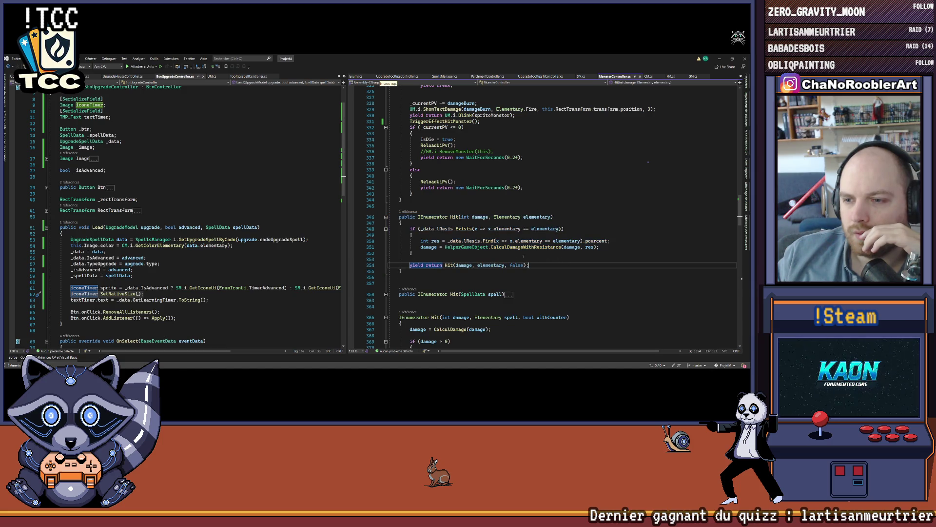
scroll(388, 234, "down", 2)
Step: Go to the definition of the inner Hit call, the overload taking a counter flag
right_click(448, 228)
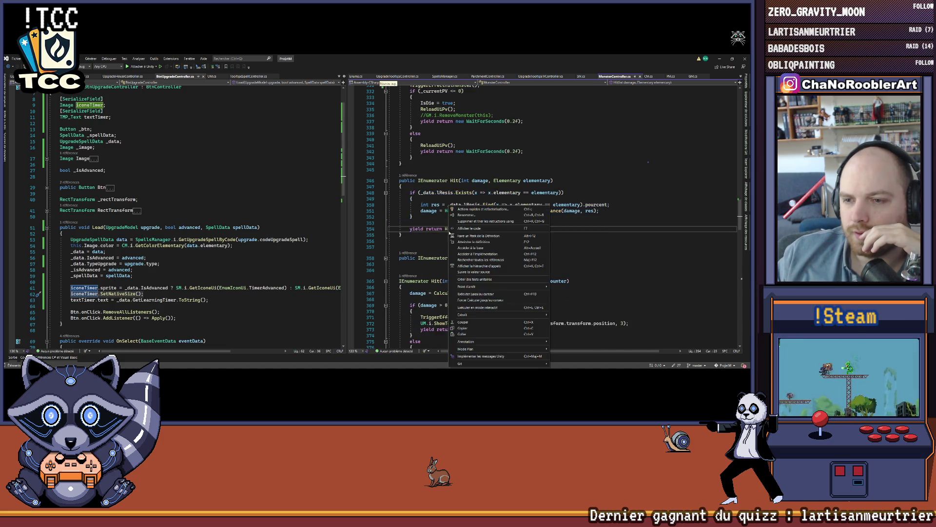
left_click(471, 242)
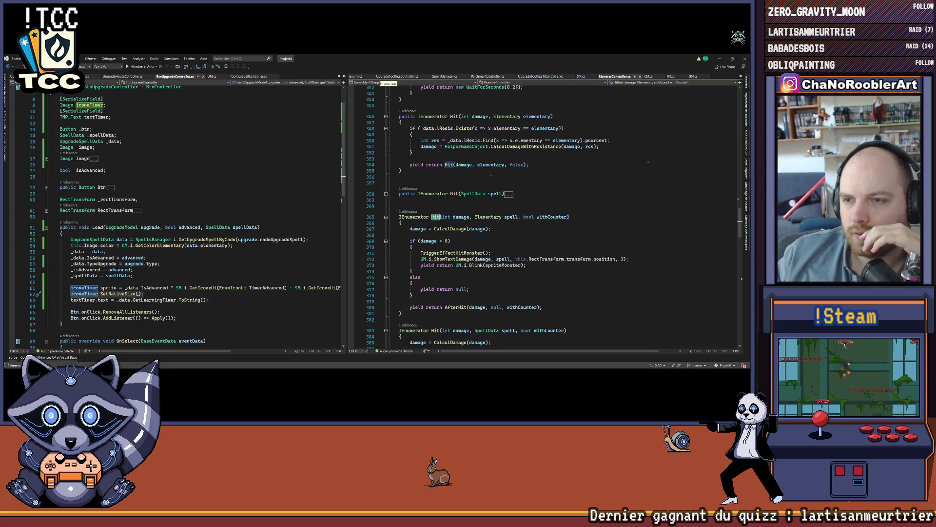
scroll(552, 207, "down", 1)
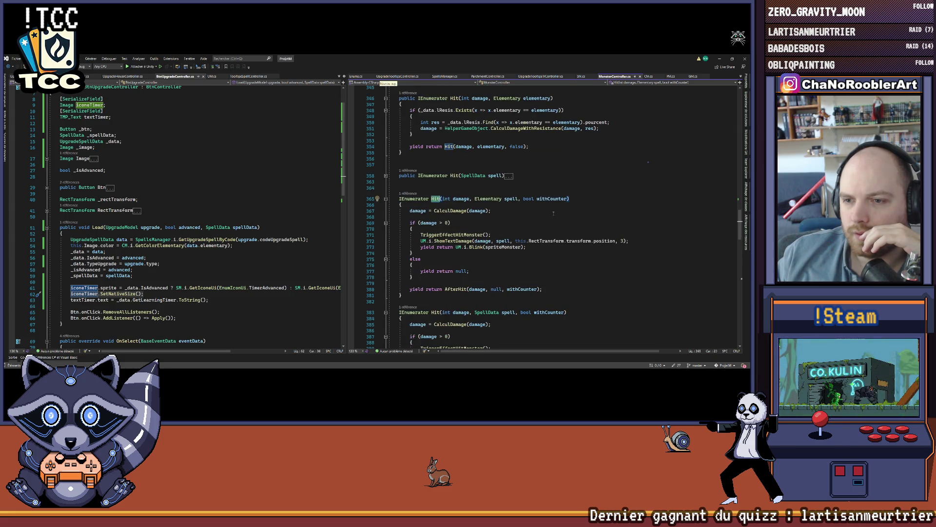
left_click(460, 234)
Step: Review both Hit overloads and how TriggerEffectHitMonster heals the player by _currentLeech
scroll(561, 259, "down", 6)
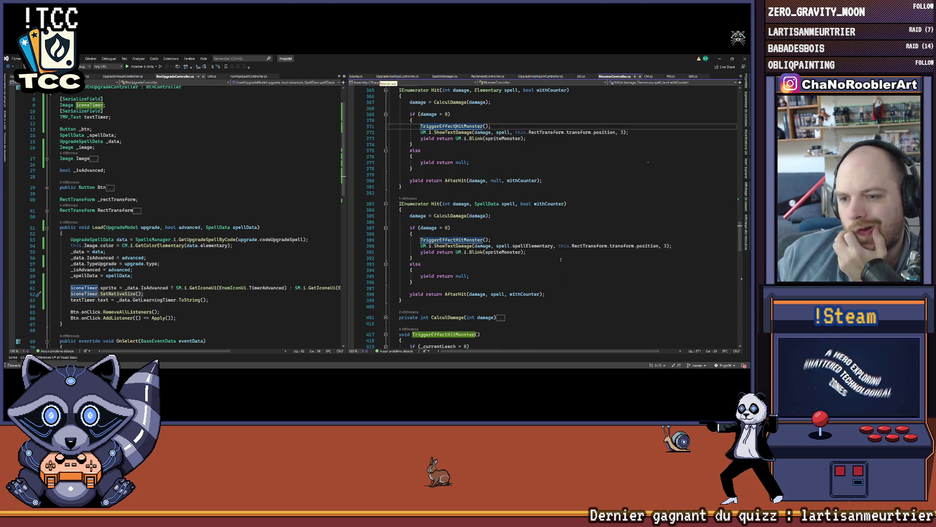
scroll(561, 260, "down", 3)
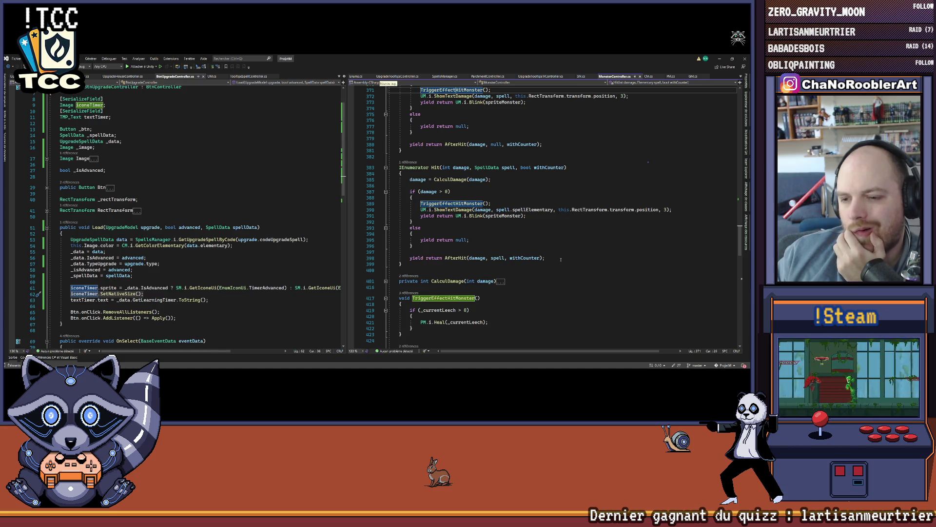
scroll(561, 259, "up", 6)
scroll(562, 258, "up", 3)
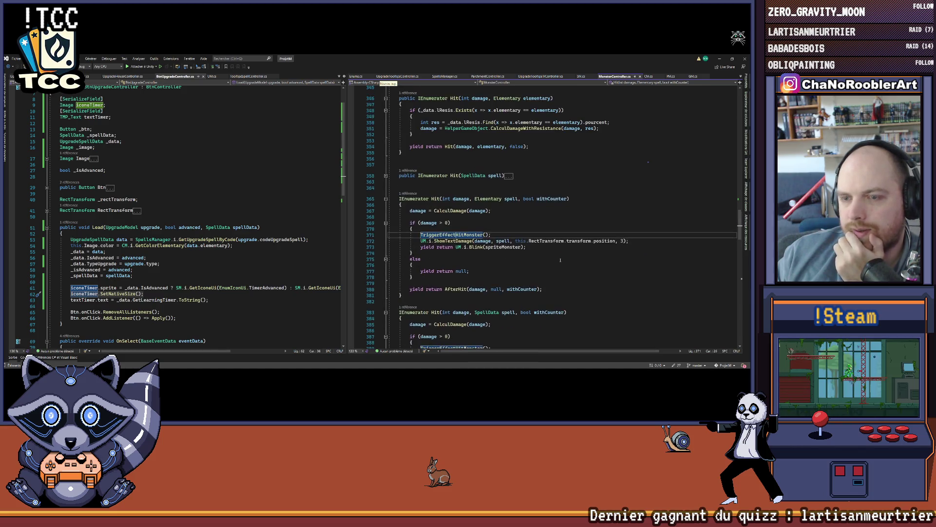
scroll(561, 260, "up", 2)
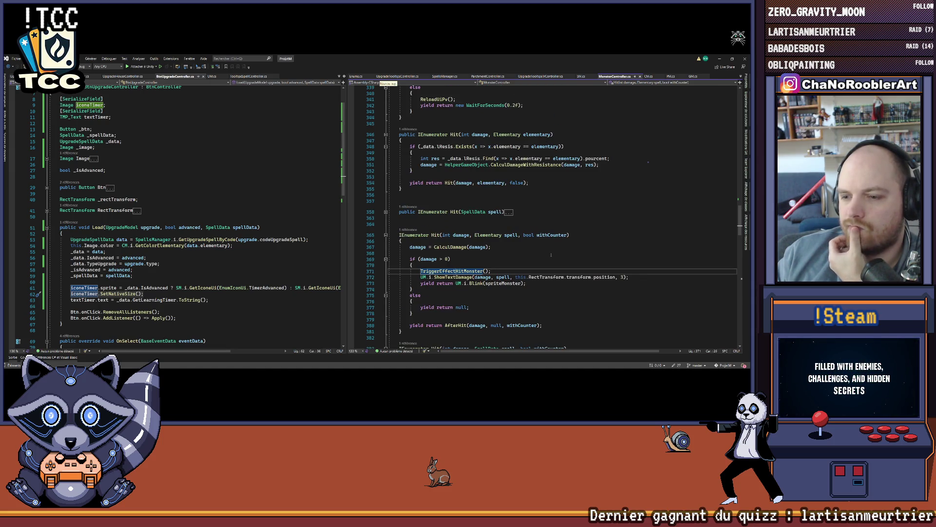
scroll(551, 255, "down", 12)
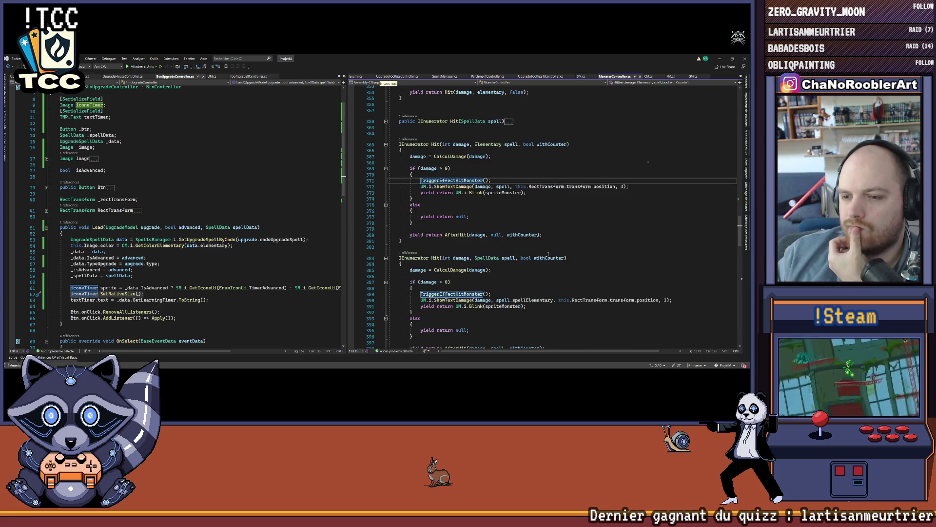
scroll(527, 253, "down", 4)
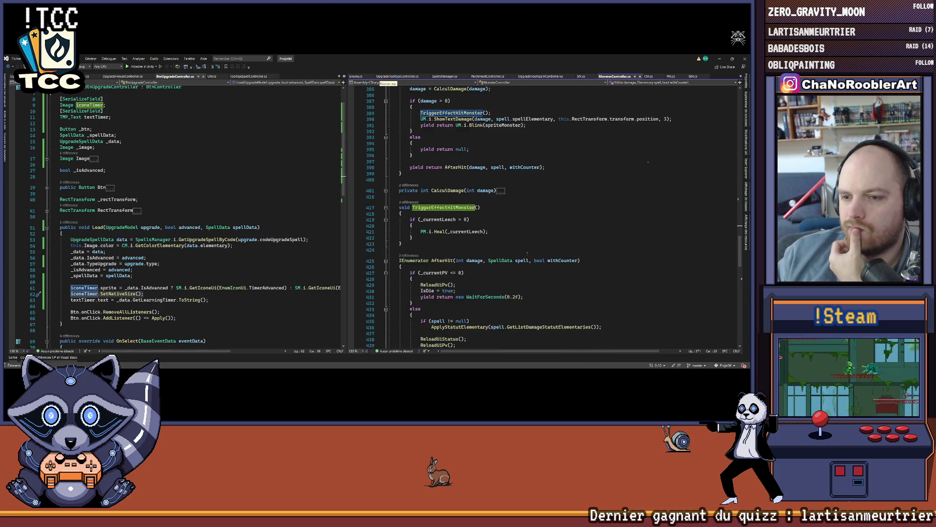
scroll(527, 253, "down", 2)
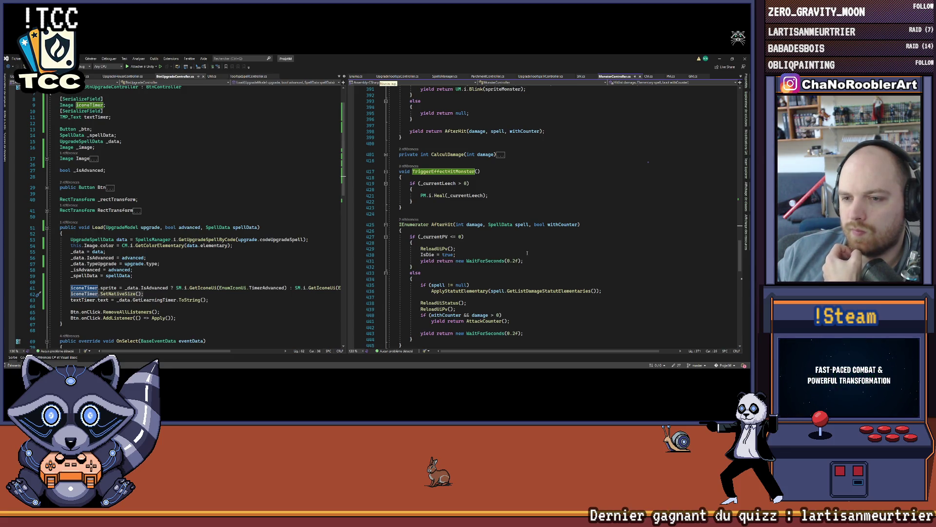
scroll(527, 253, "up", 6)
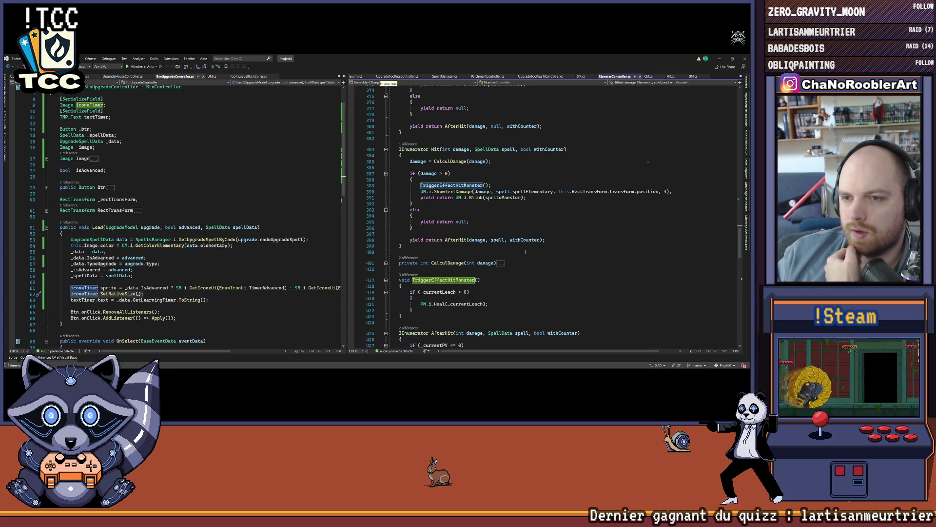
scroll(525, 252, "up", 8)
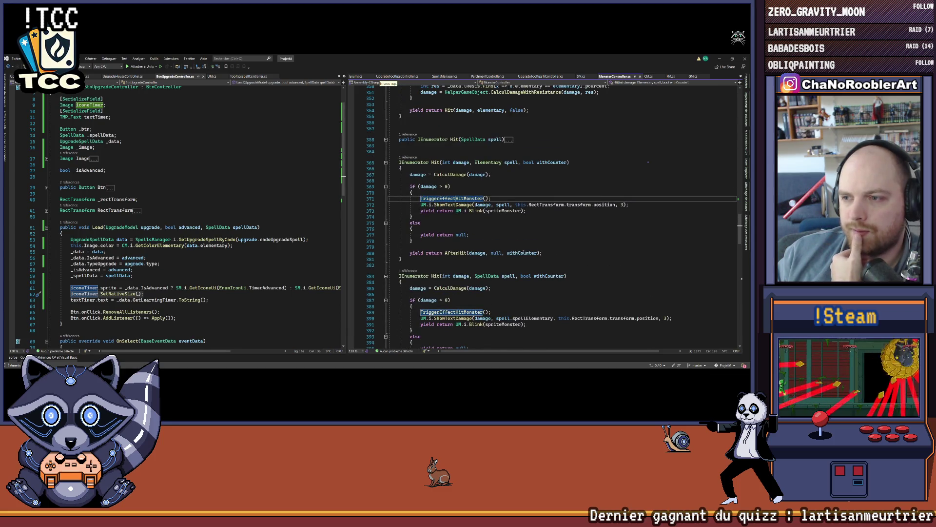
scroll(525, 256, "up", 2)
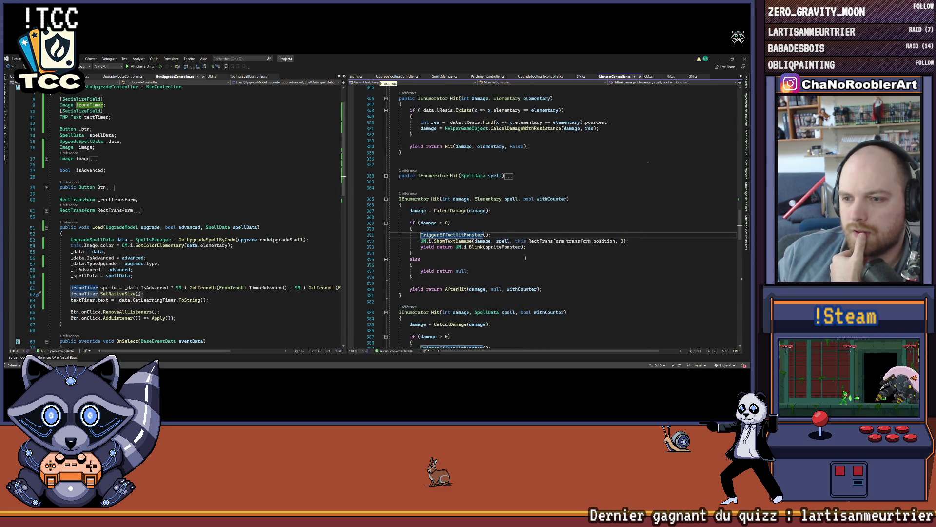
mouse_move(456, 241)
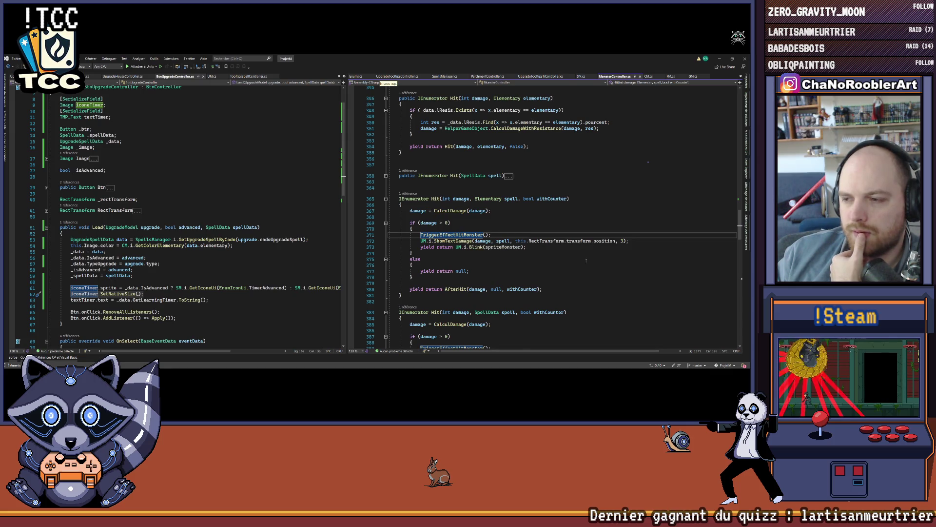
scroll(597, 264, "down", 4)
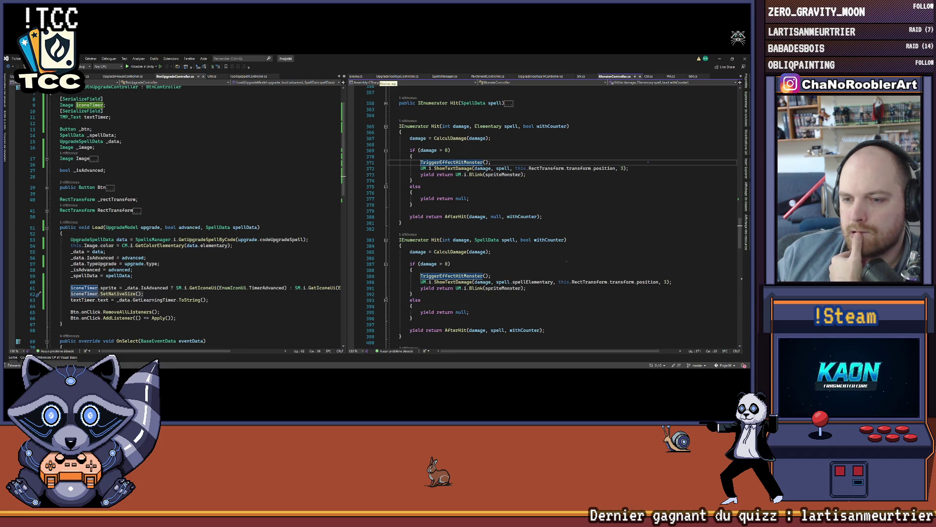
scroll(564, 262, "down", 6)
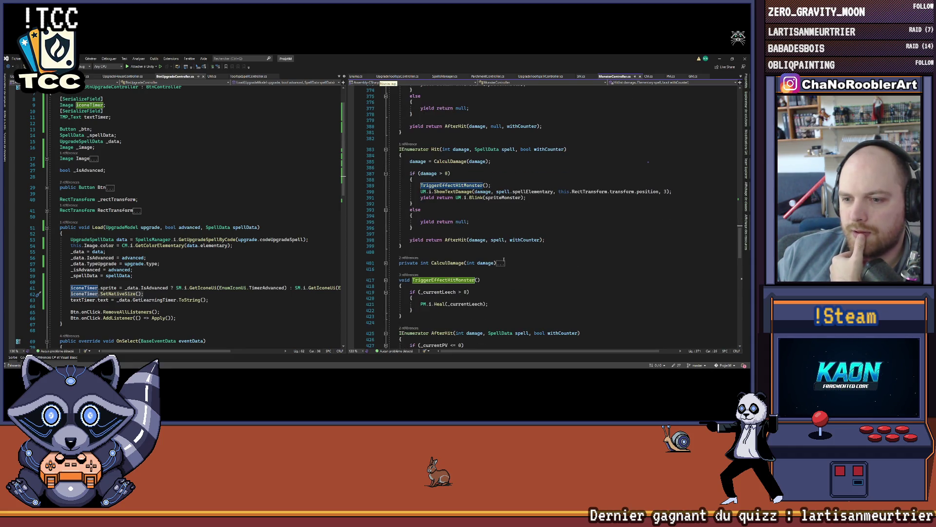
right_click(435, 304)
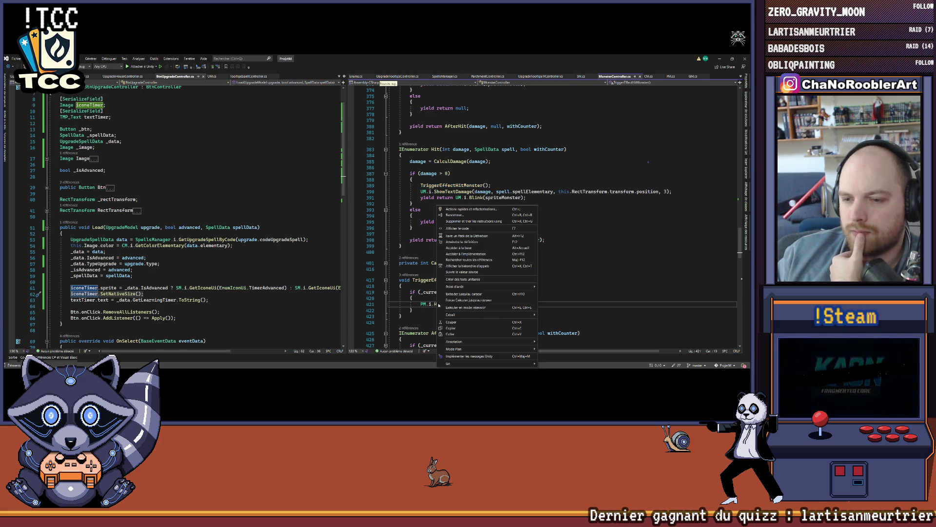
Step: Open Heal in PM.cs, expand CoHeal, and insert a blank line before ReloadPvUI
left_click(468, 248)
left_click(385, 217)
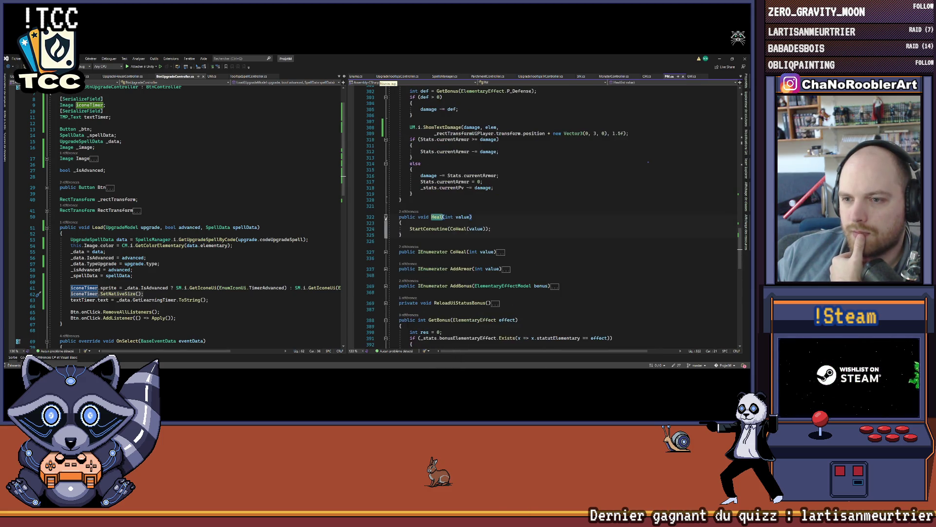
left_click(385, 252)
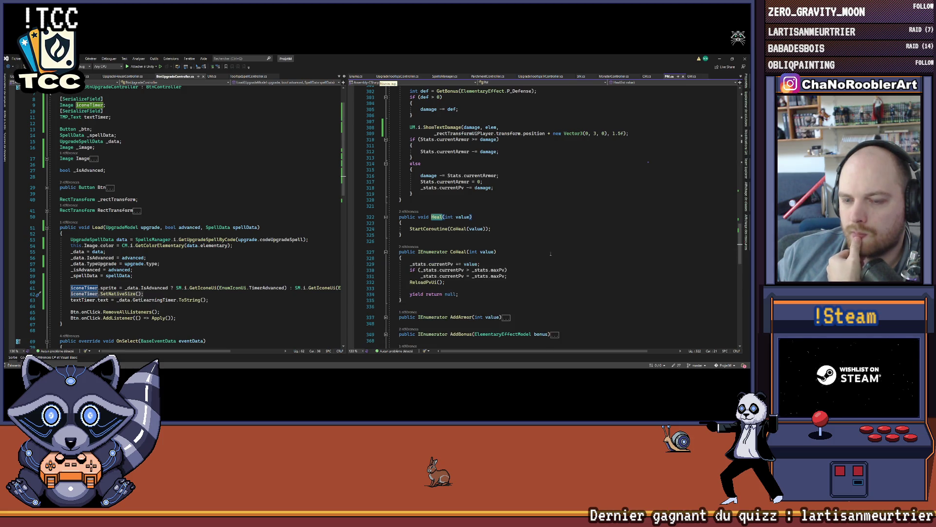
left_click(520, 276)
key("Return")
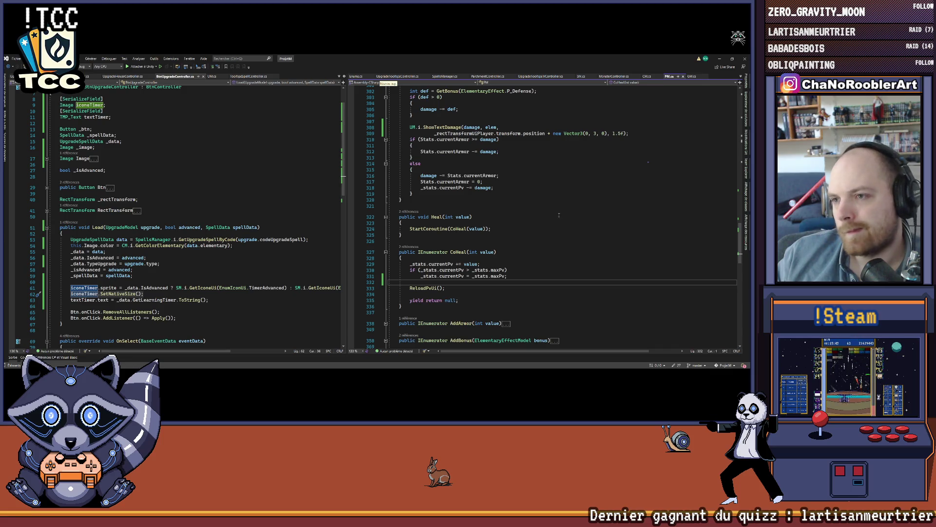
Step: Jump to the ShowTextDamage definition in UM.cs
scroll(558, 213, "up", 2)
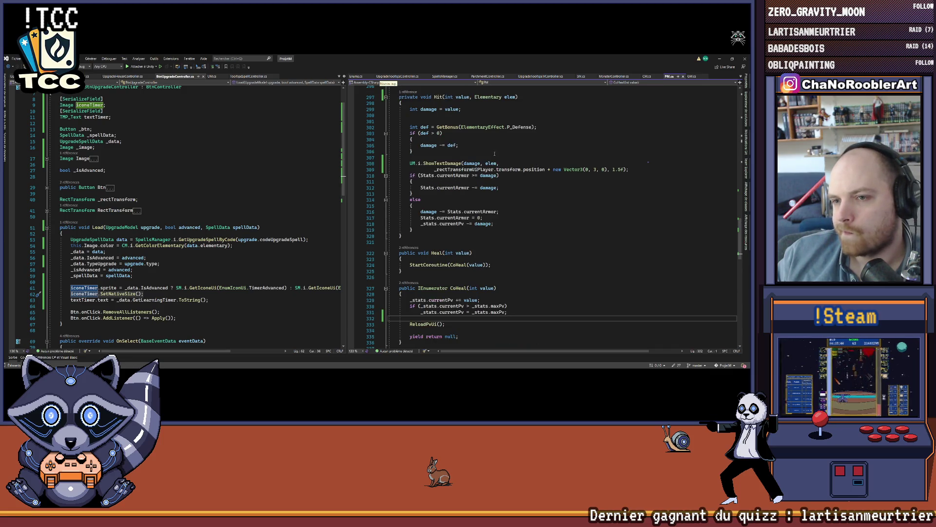
right_click(450, 164)
left_click(473, 200)
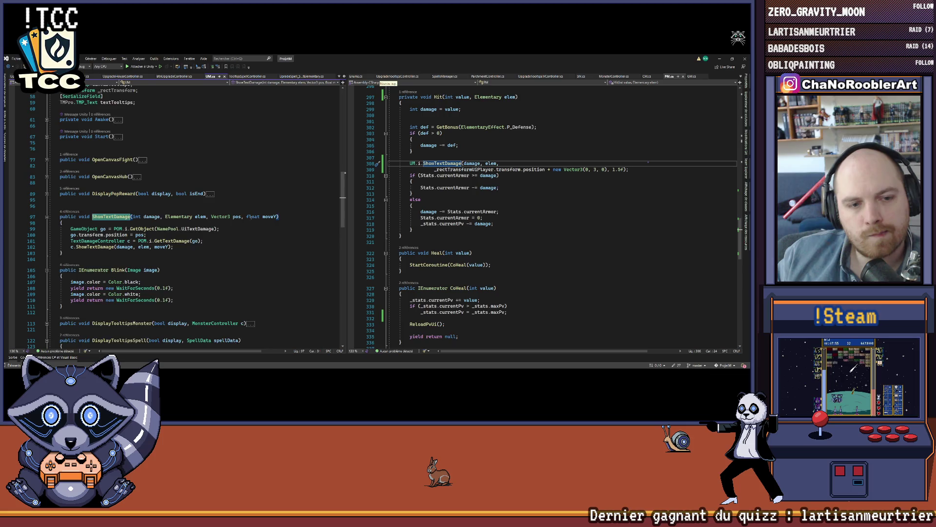
scroll(250, 216, "down", 2)
left_click(98, 210)
scroll(256, 267, "down", 4)
scroll(256, 266, "up", 10)
scroll(255, 271, "down", 3)
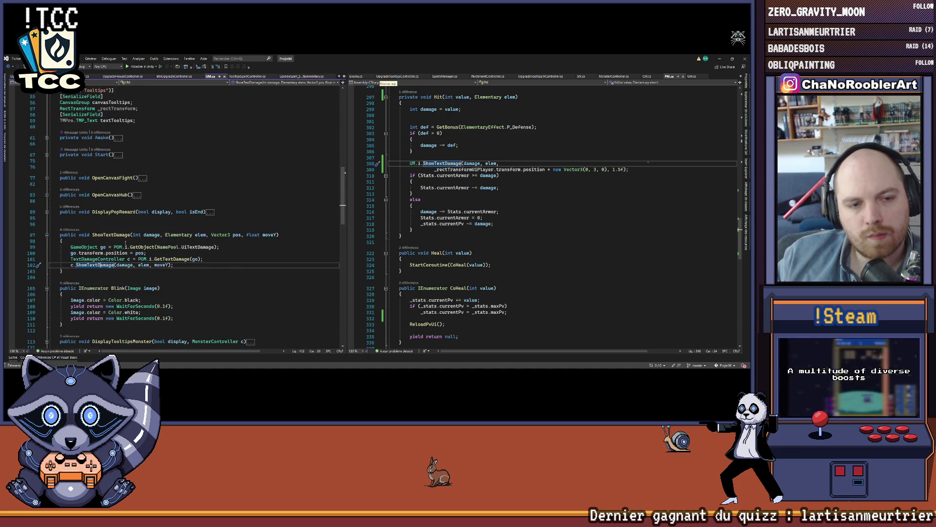
key("F12")
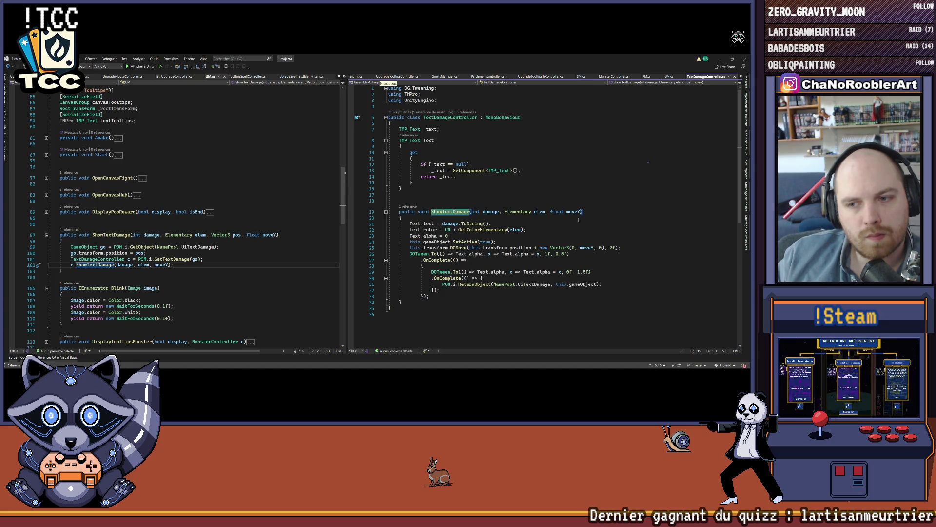
left_click_drag(442, 224, 488, 223)
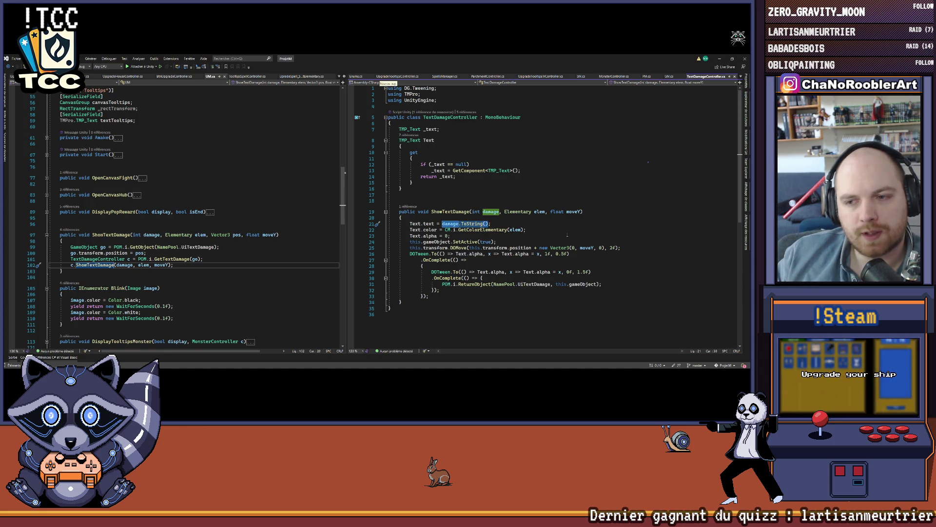
key("ctrl+minus")
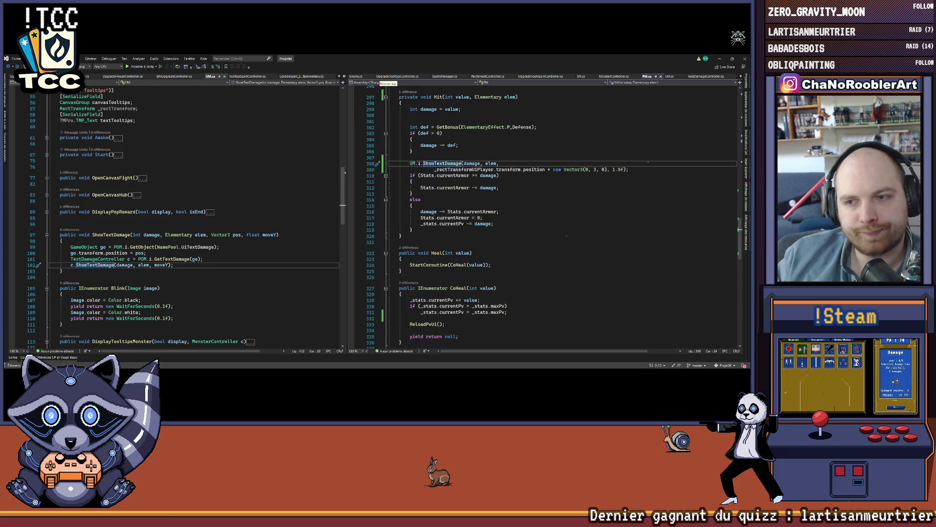
scroll(530, 251, "up", 3)
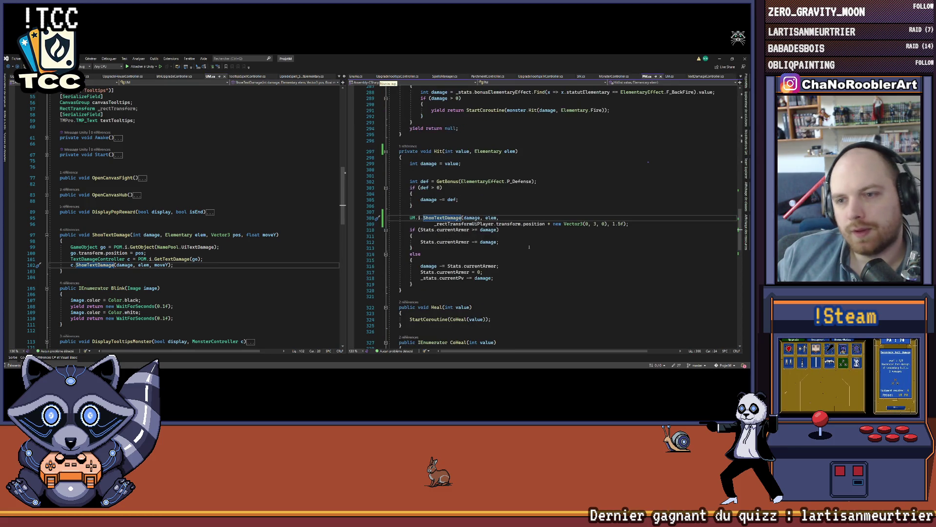
key("End")
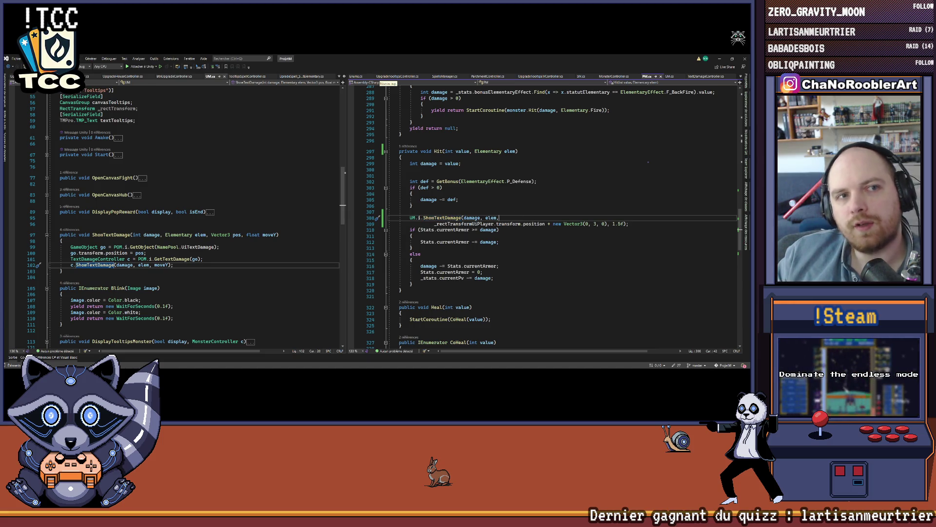
left_click(399, 140)
key("alt+Tab")
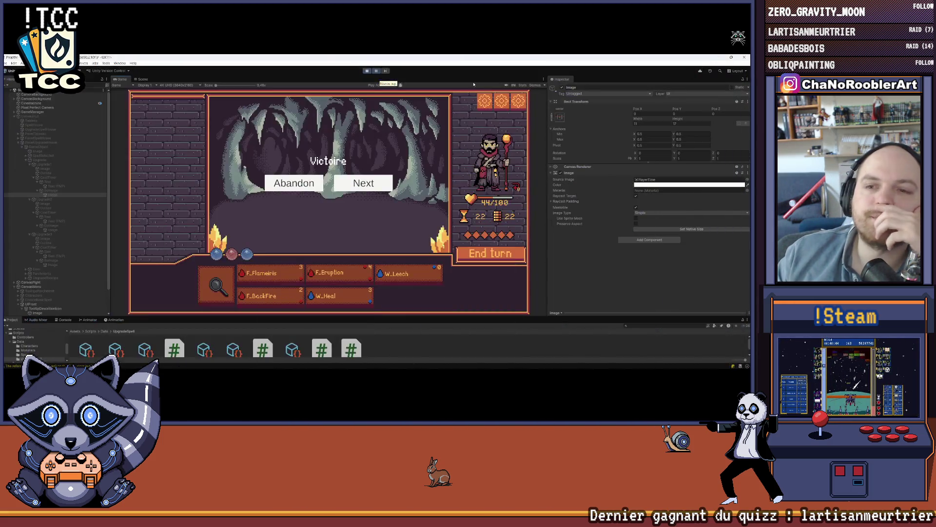
Step: Restart the game as a new run with the P_Sylphia and F_Flameiris starter spells
left_click(368, 71)
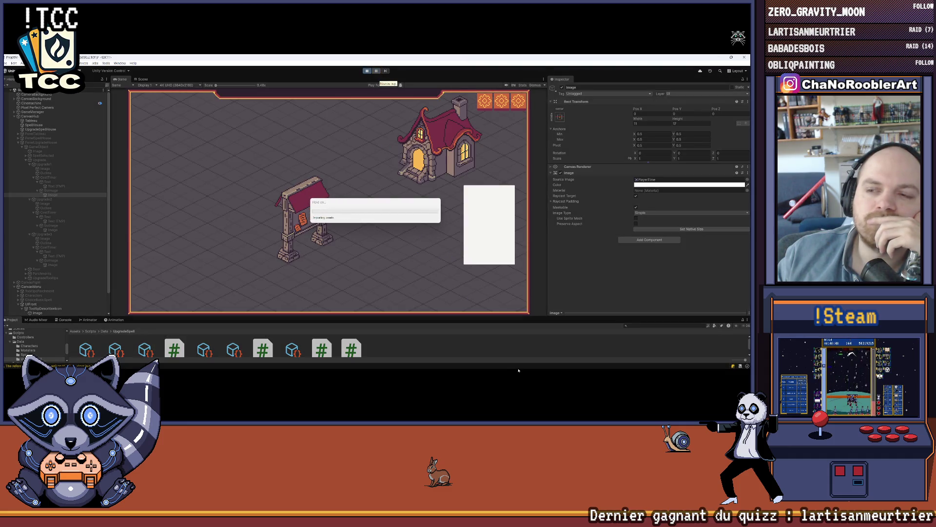
mouse_move(519, 370)
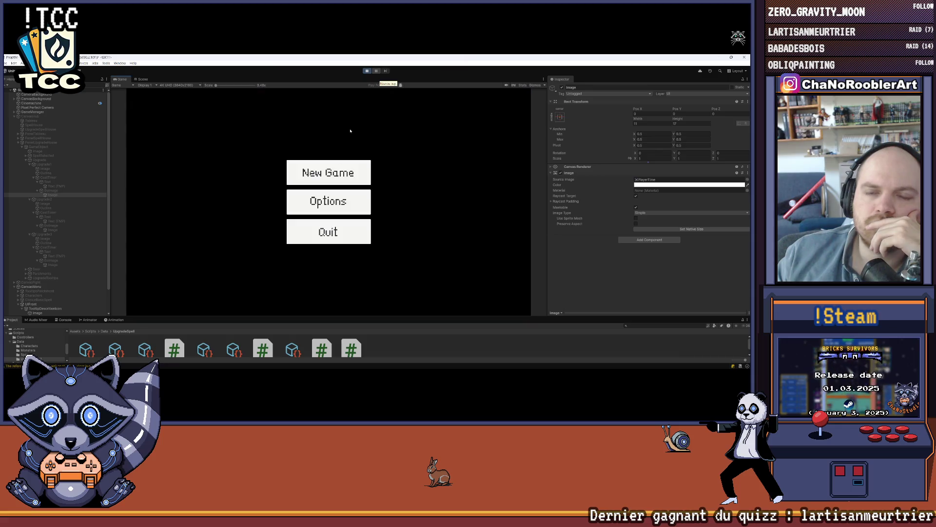
left_click(345, 182)
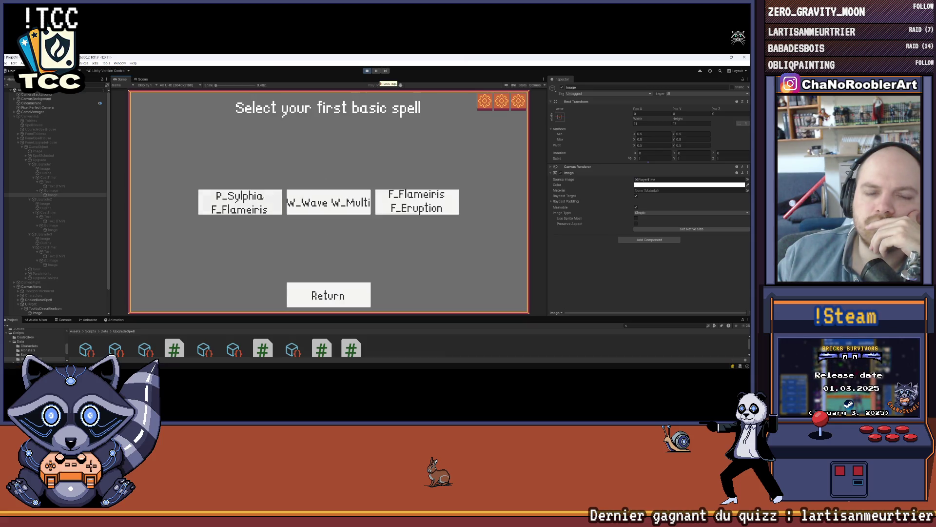
left_click(240, 202)
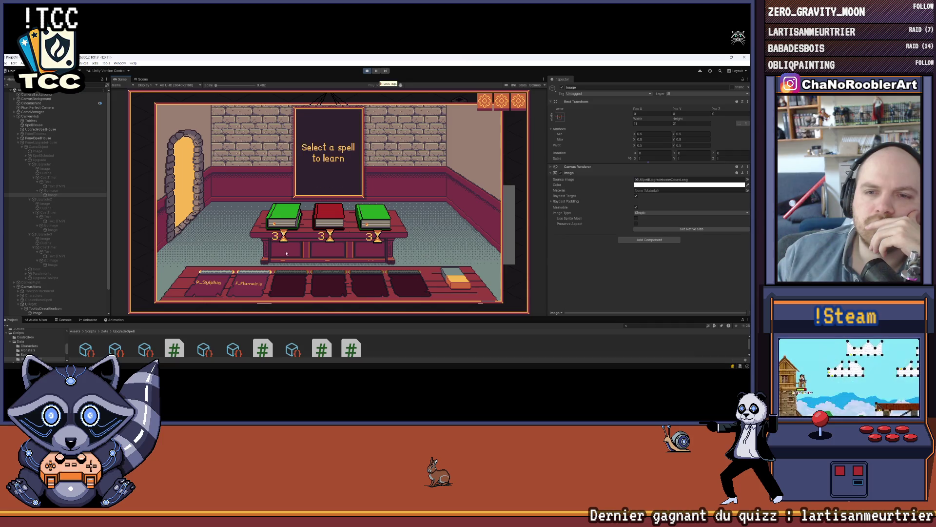
Step: Inspect the P_Weak, P_WildThorn and F_BackFire books, then learn F_BackFire
left_click(285, 220)
left_click(363, 218)
left_click(335, 220)
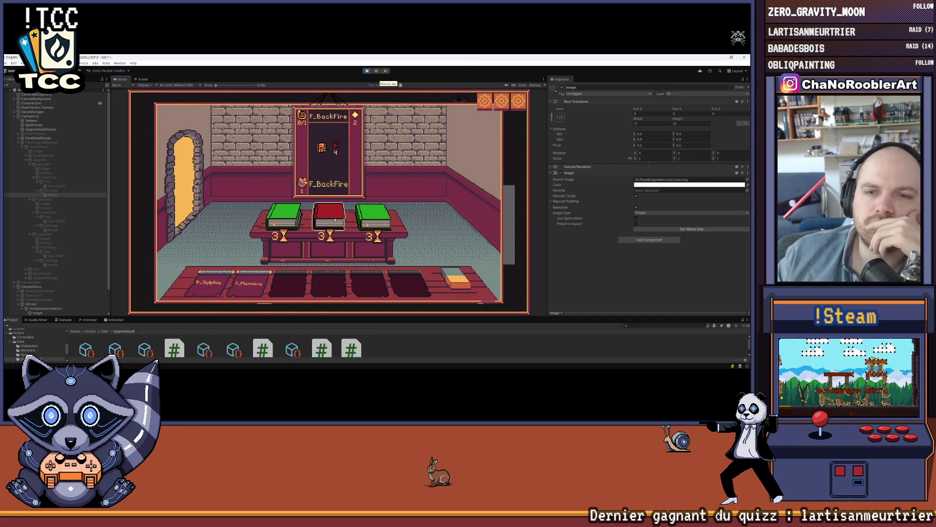
left_click(185, 191)
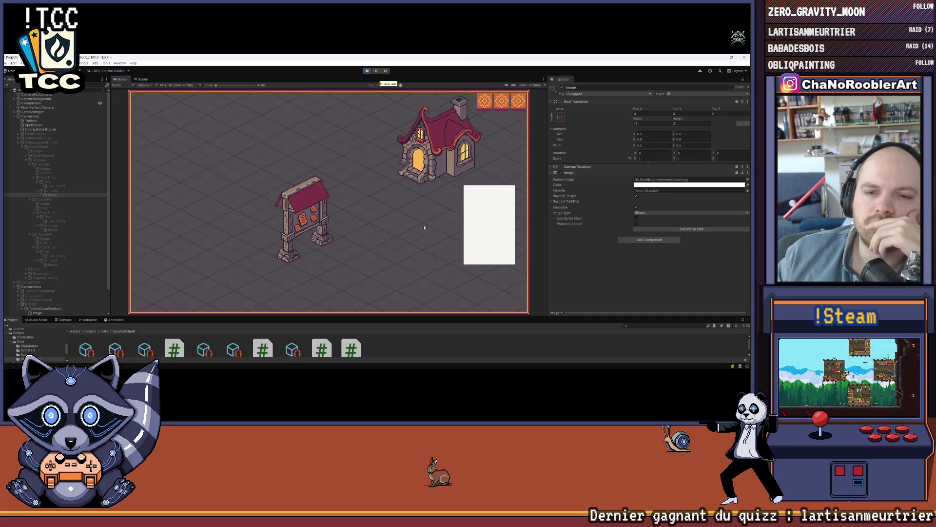
Step: Check the spell upgrade room, then launch a cave mission from the notice board
left_click(454, 222)
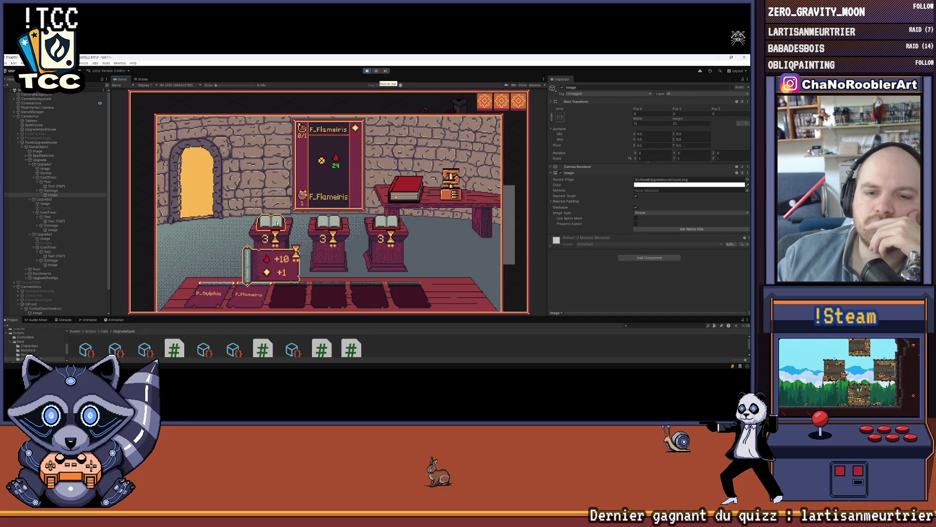
mouse_move(325, 228)
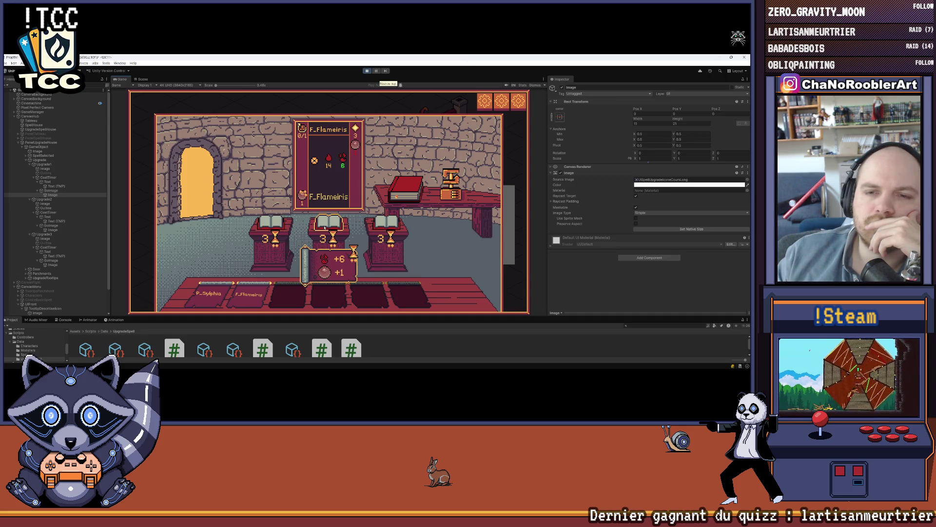
left_click(193, 186)
left_click(438, 163)
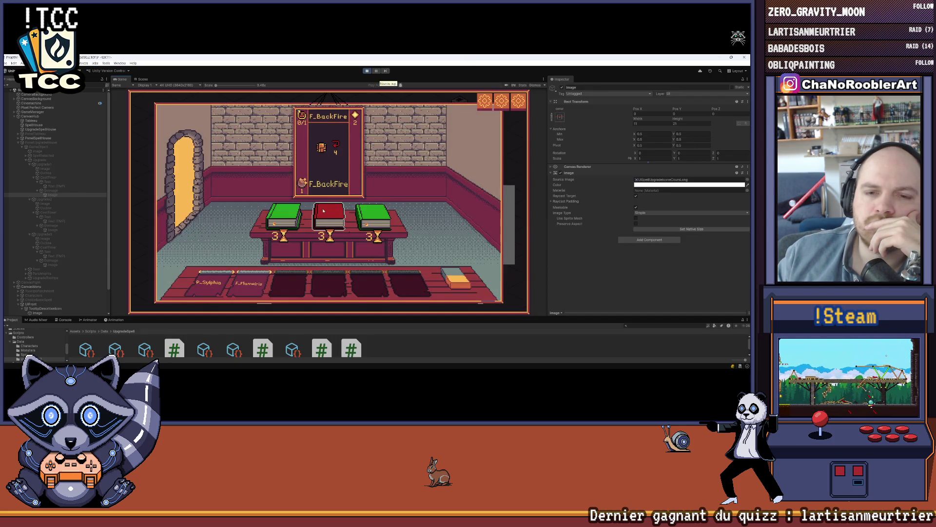
left_click(192, 186)
left_click(419, 207)
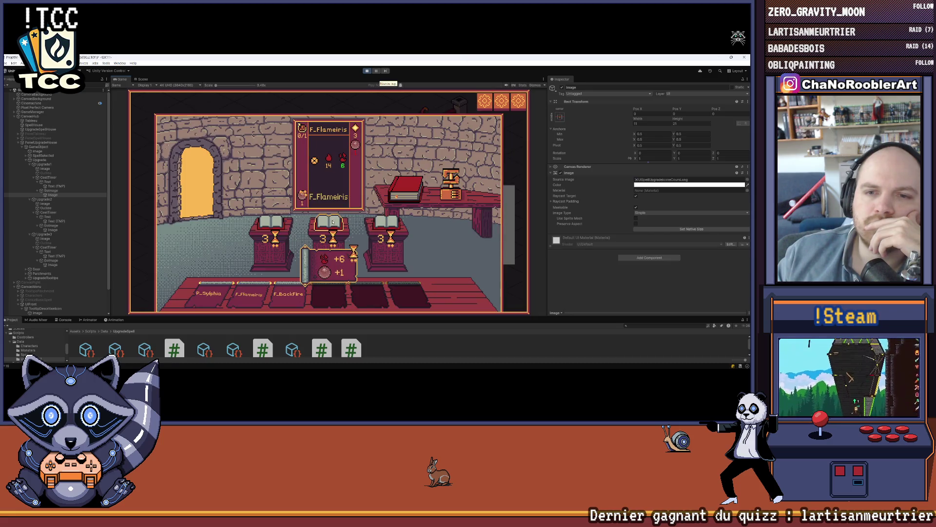
left_click(195, 185)
left_click(312, 198)
left_click(313, 198)
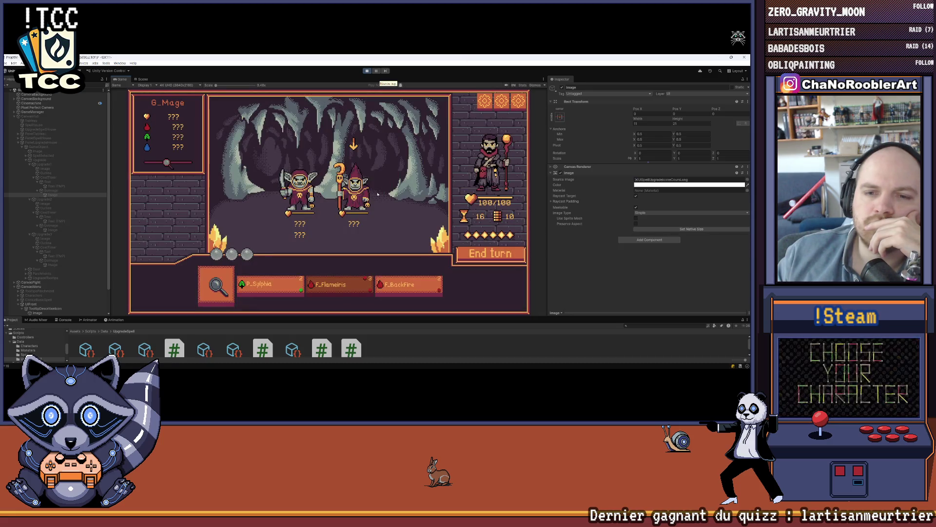
Step: Cast F_Flameiris on G_Thief and P_Sylphia on G_Mage, then go back to the Hub
left_click(339, 286)
left_click(318, 198)
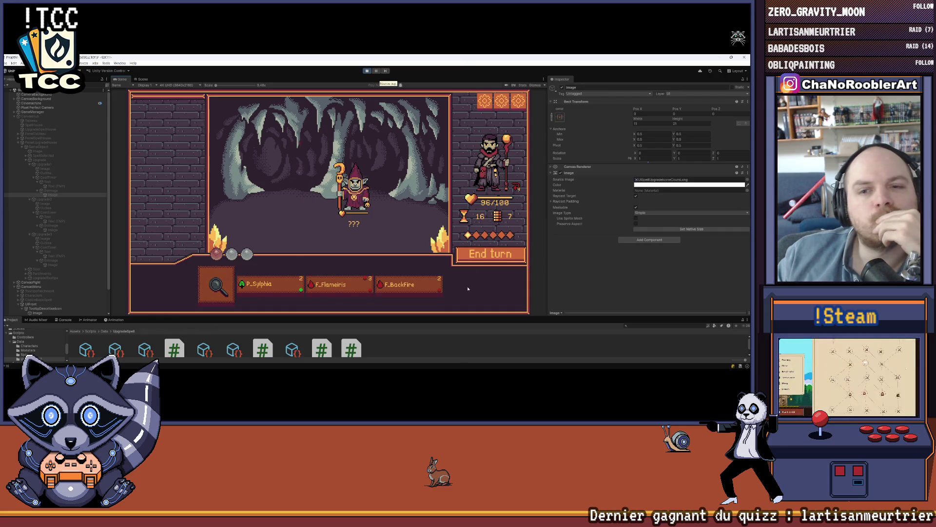
mouse_move(434, 282)
mouse_move(280, 284)
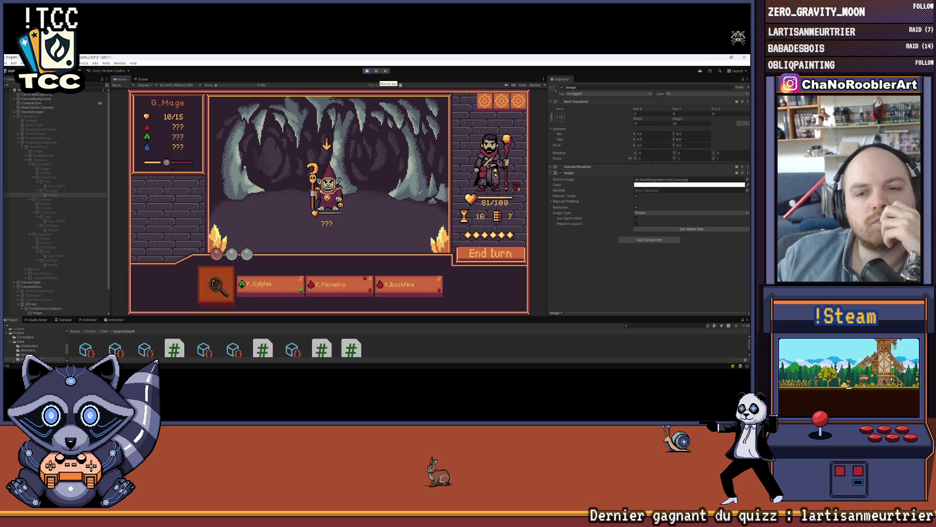
left_click(280, 286)
mouse_move(327, 185)
left_click(316, 202)
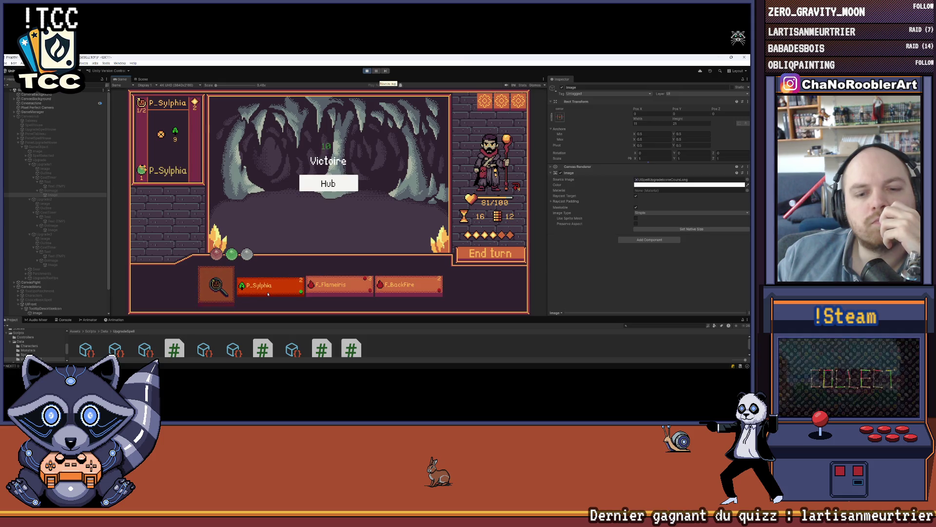
left_click(328, 183)
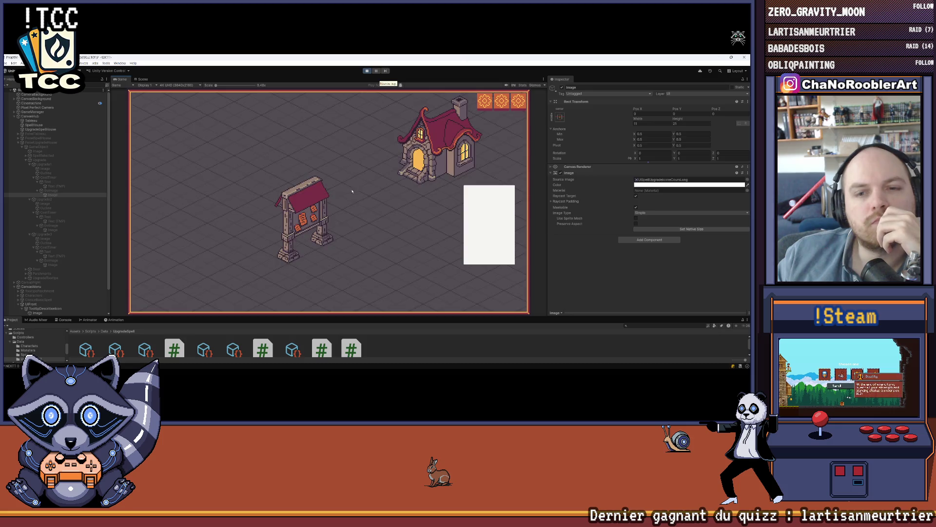
Step: Stop and restart Play mode for a fresh playtest
left_click(441, 146)
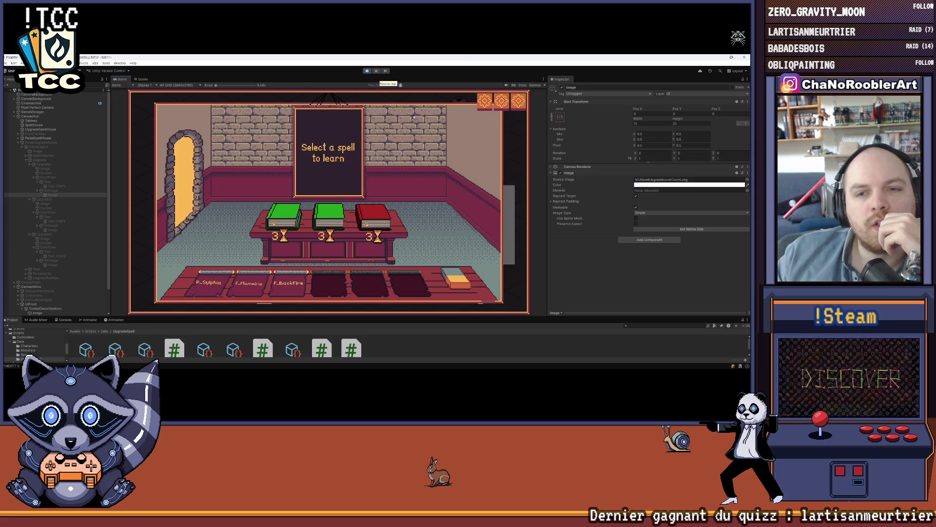
left_click(367, 71)
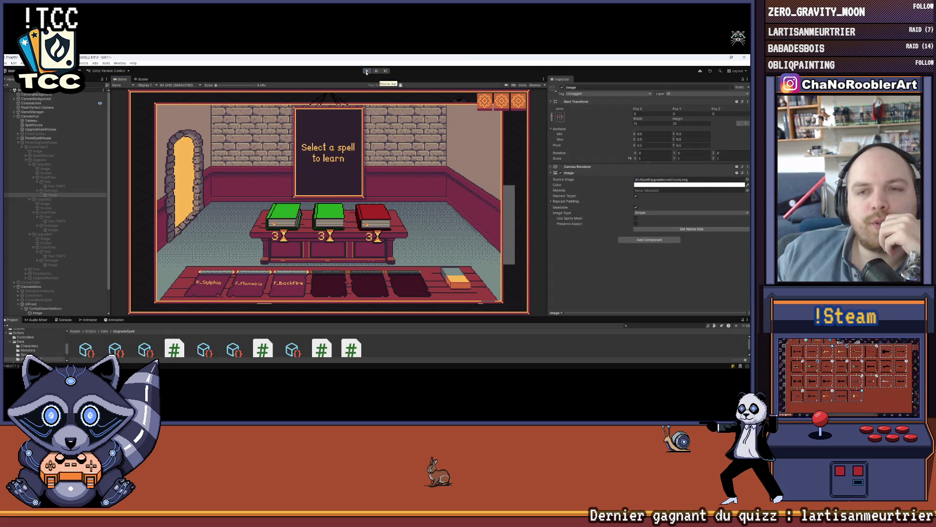
left_click(367, 71)
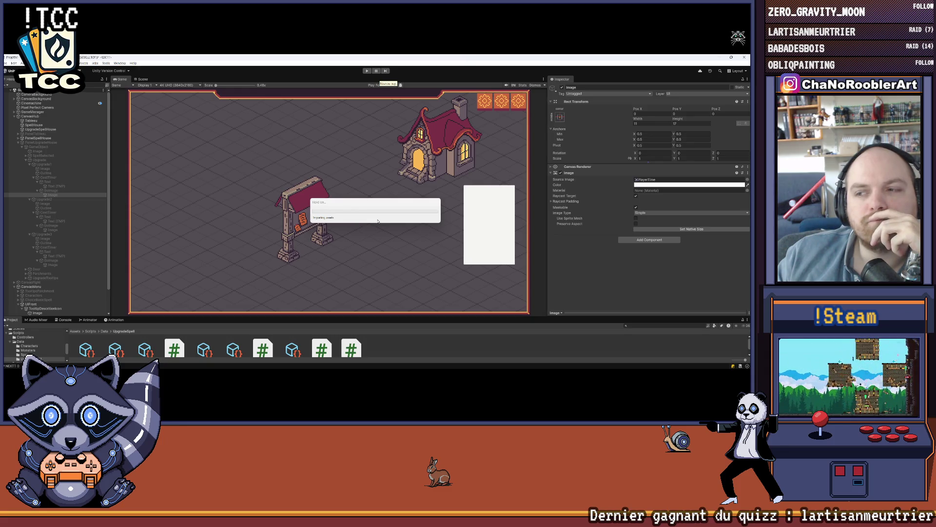
key("ctrl+p")
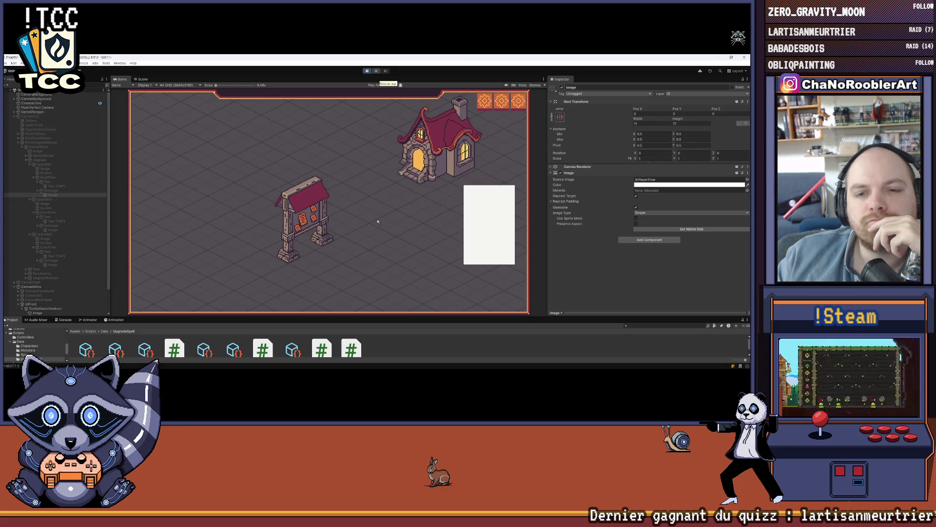
Step: Start a new game as an apprentice with W_Wave and W_Leech, then learn F_BackFire
left_click(328, 171)
left_click(341, 217)
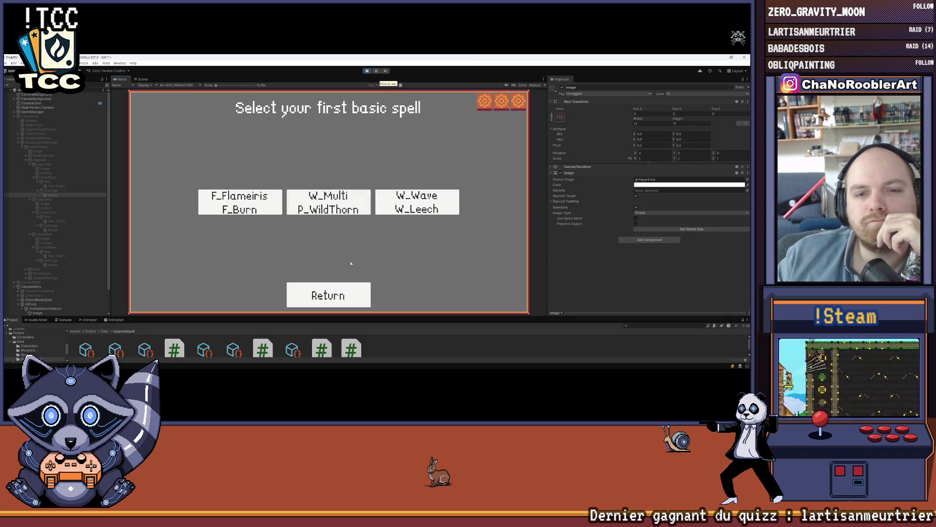
left_click(411, 208)
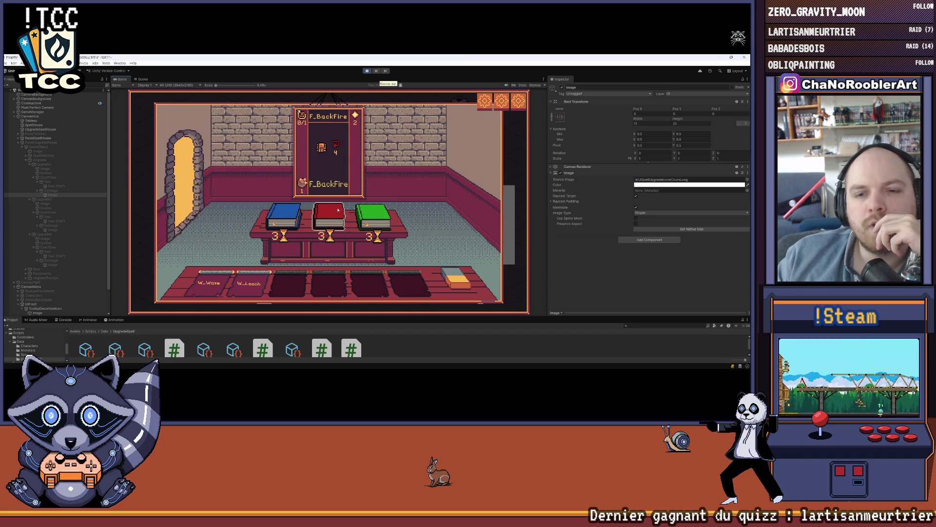
left_click(332, 225)
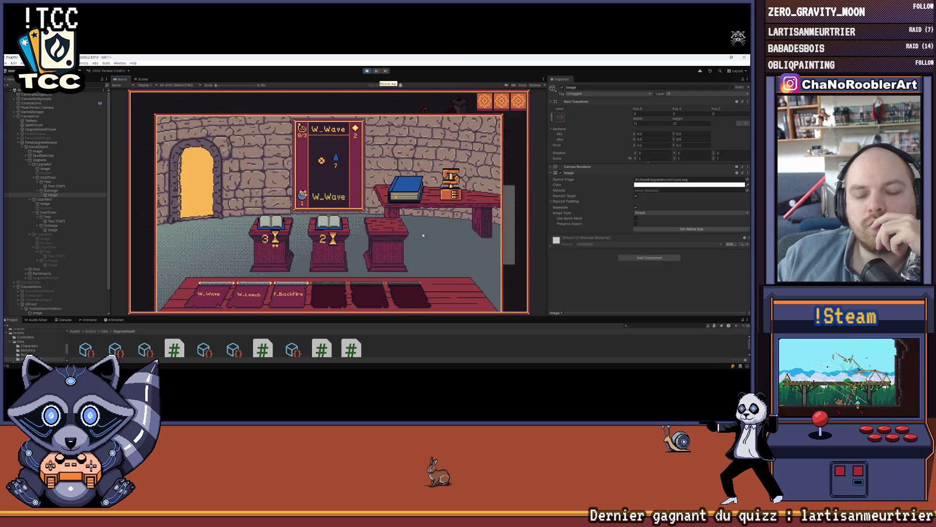
Step: Leave the spell room for the hub map and open the mission board
mouse_move(215, 296)
mouse_move(325, 217)
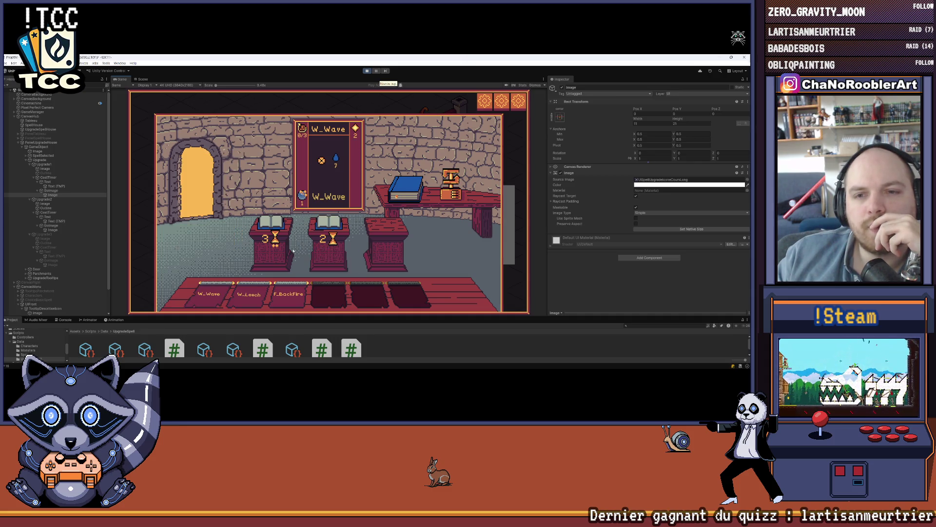
mouse_move(281, 226)
key("Escape")
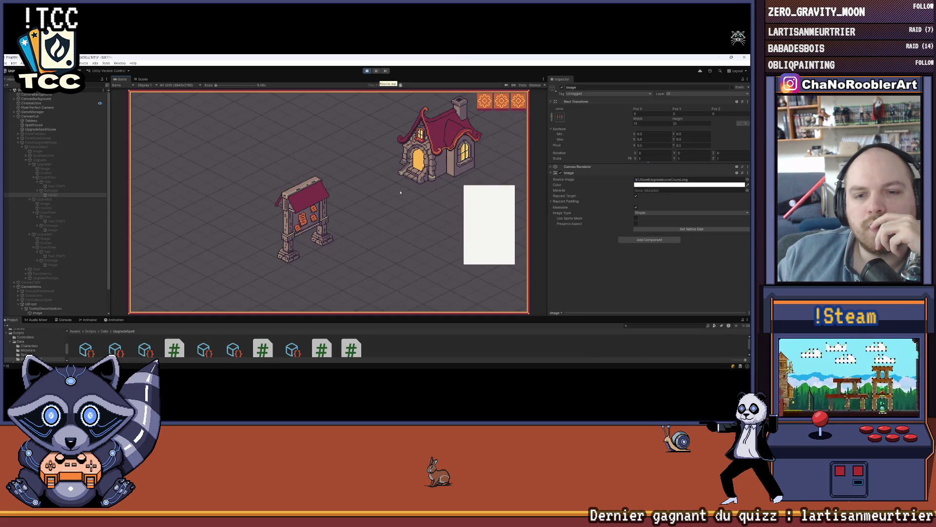
left_click(317, 219)
Step: Start a cave mission and hit the goblins with W_Wave and W_Leech
left_click(323, 250)
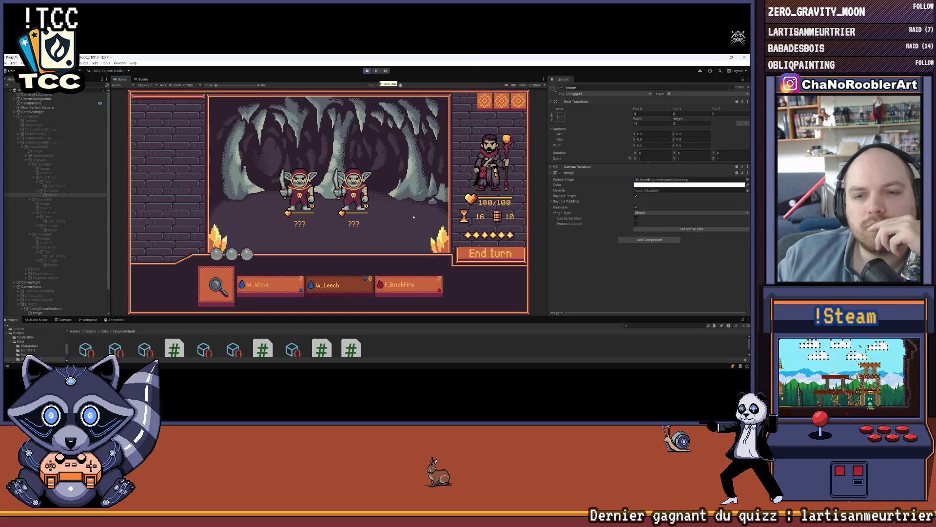
left_click(281, 286)
mouse_move(405, 297)
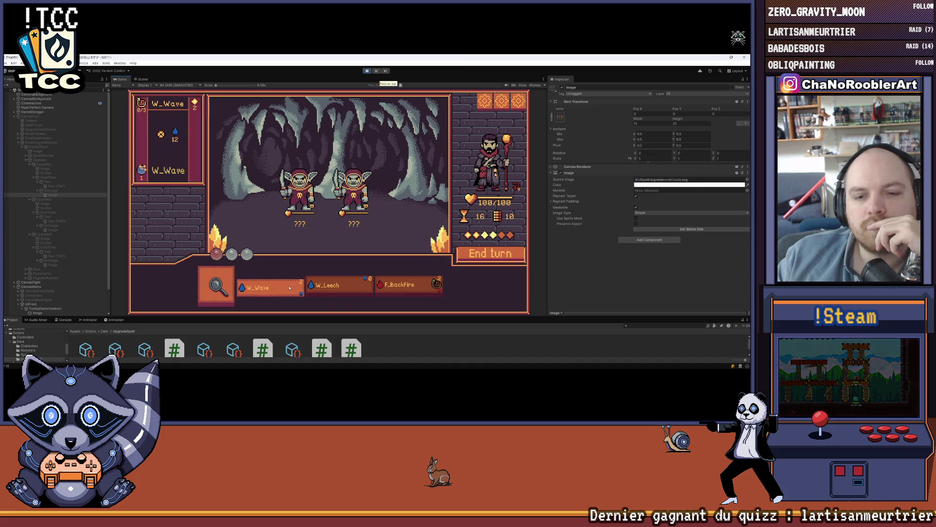
left_click(356, 188)
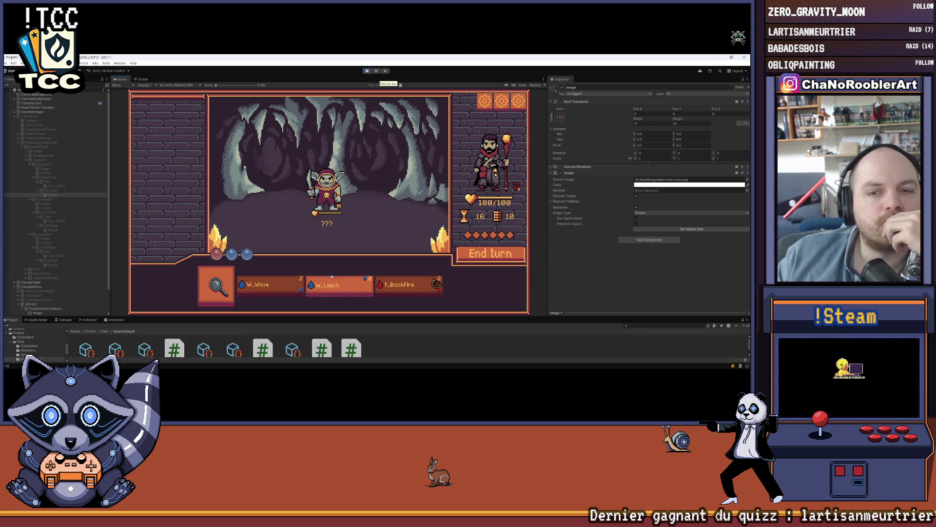
left_click(329, 192)
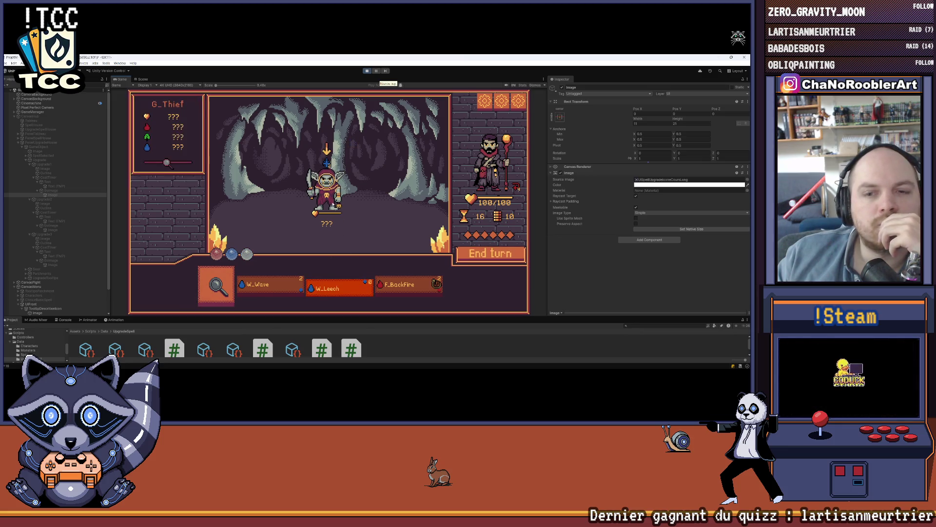
Step: Use the Analyze card on a goblin to reveal its stats
left_click(216, 285)
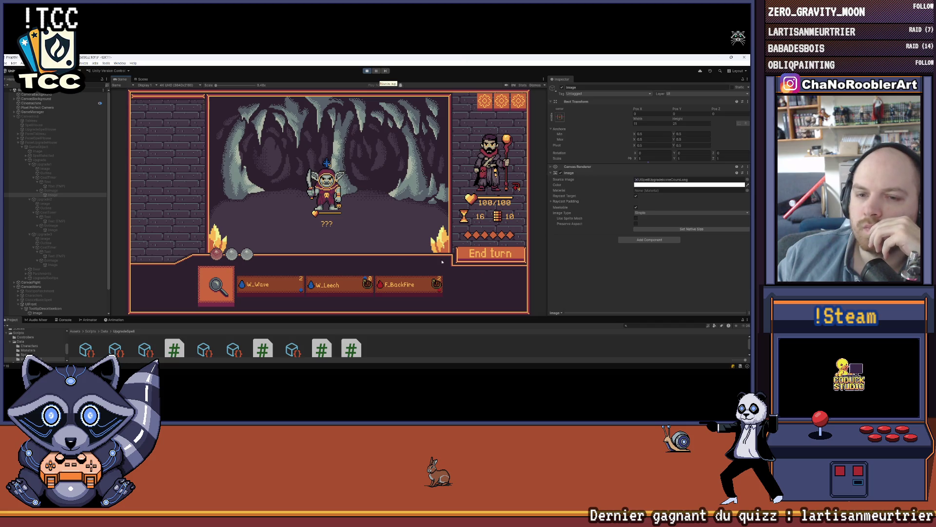
left_click(490, 253)
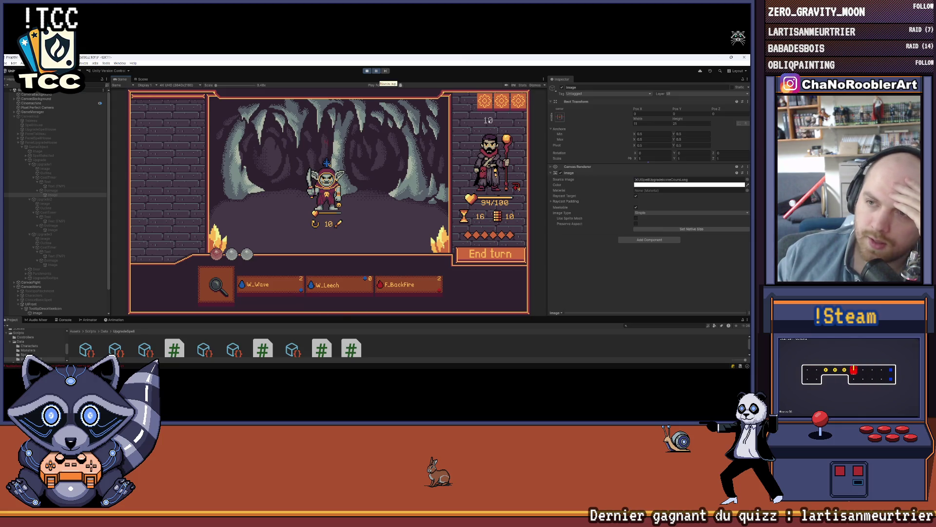
scroll(425, 181, "up", 1)
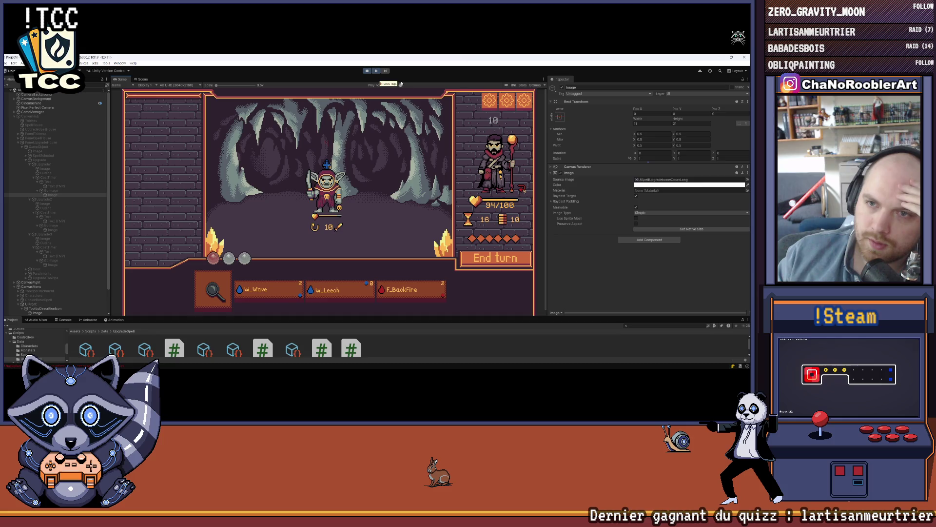
left_click(401, 84)
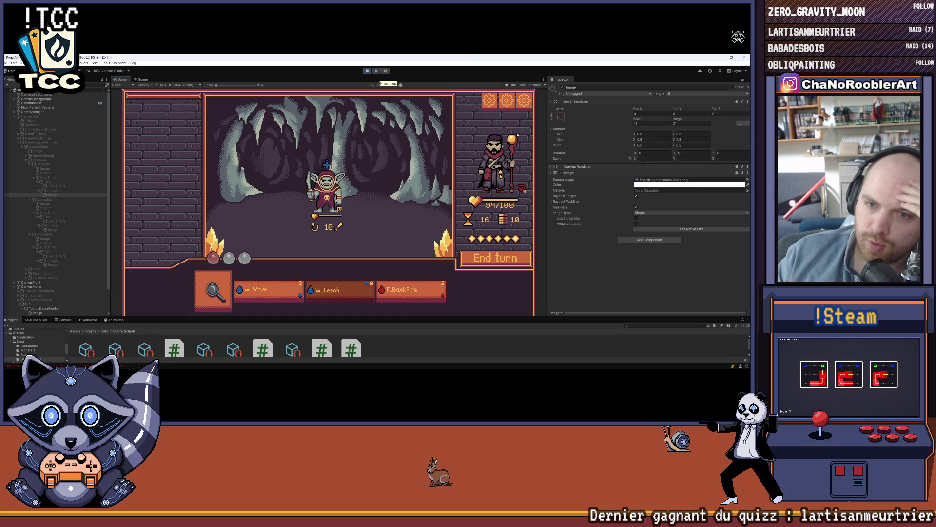
Step: Cast W_Wave on the goblin, end the turn, and return to the hub after victory
left_click(268, 289)
left_click(323, 209)
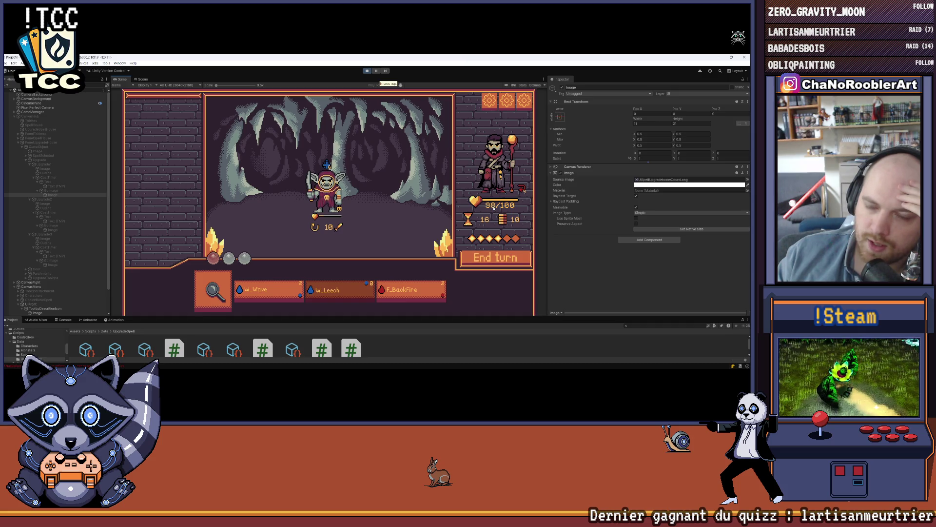
left_click(493, 257)
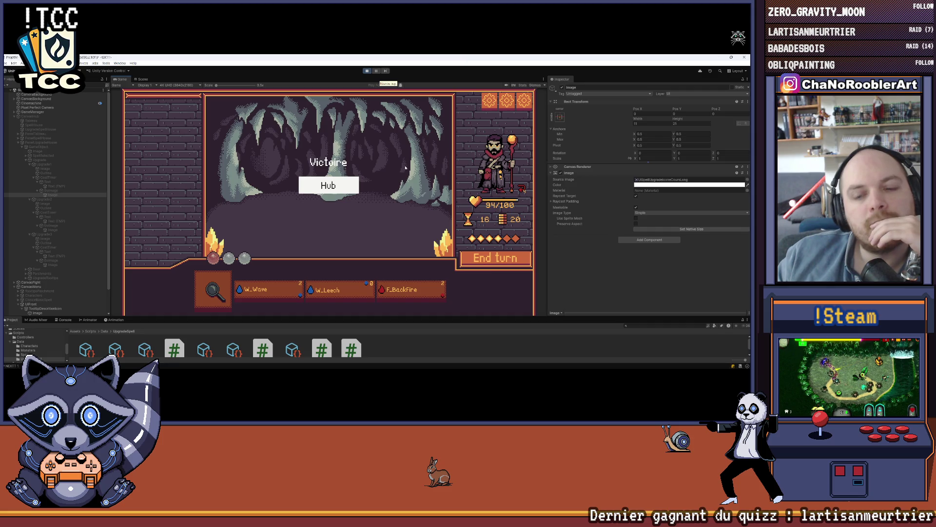
left_click(351, 187)
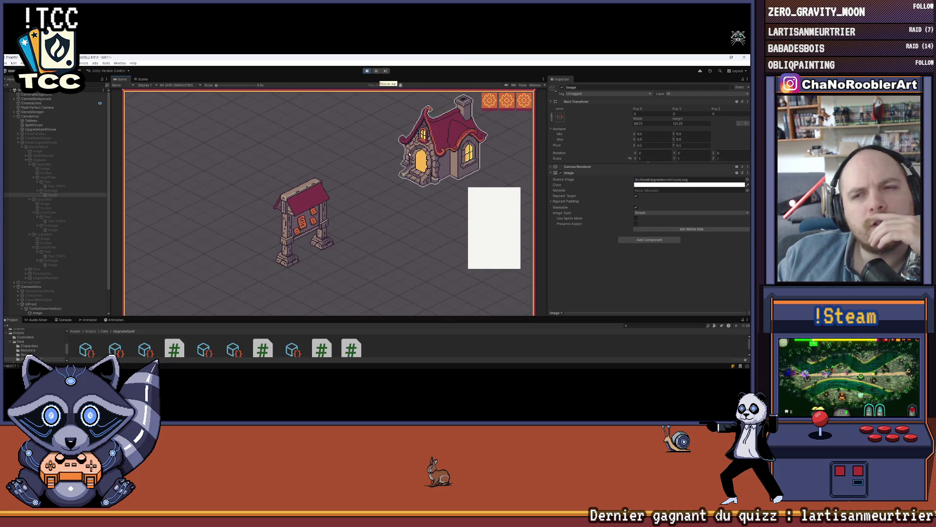
Step: Learn F_Burn in the spell house and resize the left and middle hourglass icons to 11×21
left_click(441, 144)
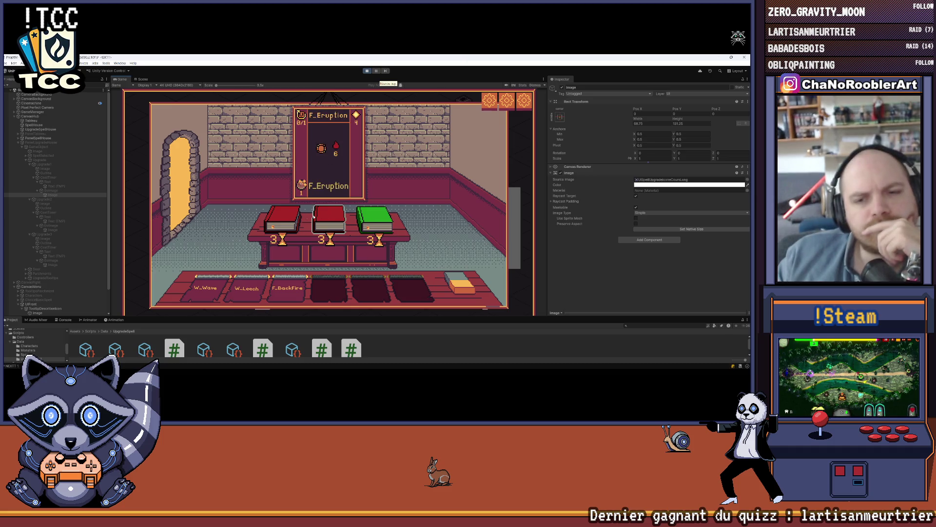
left_click(278, 216)
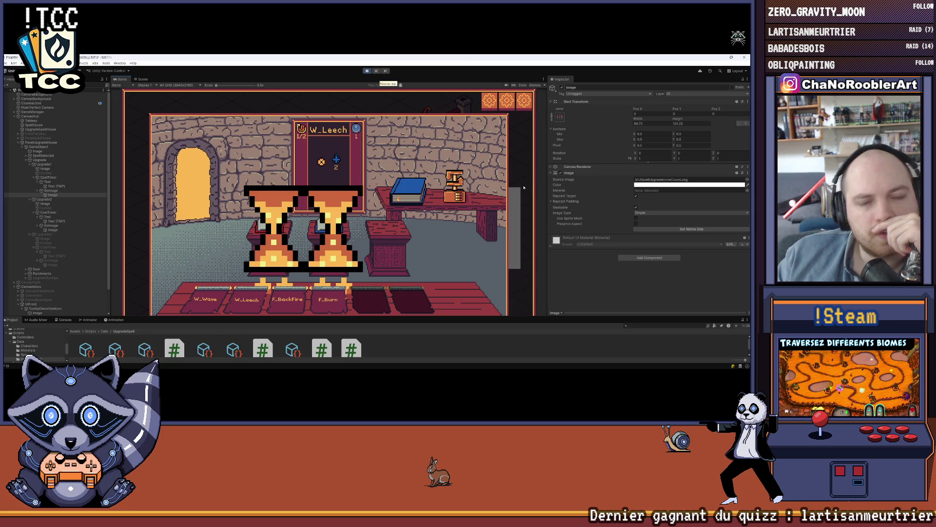
left_click(698, 230)
left_click(53, 229)
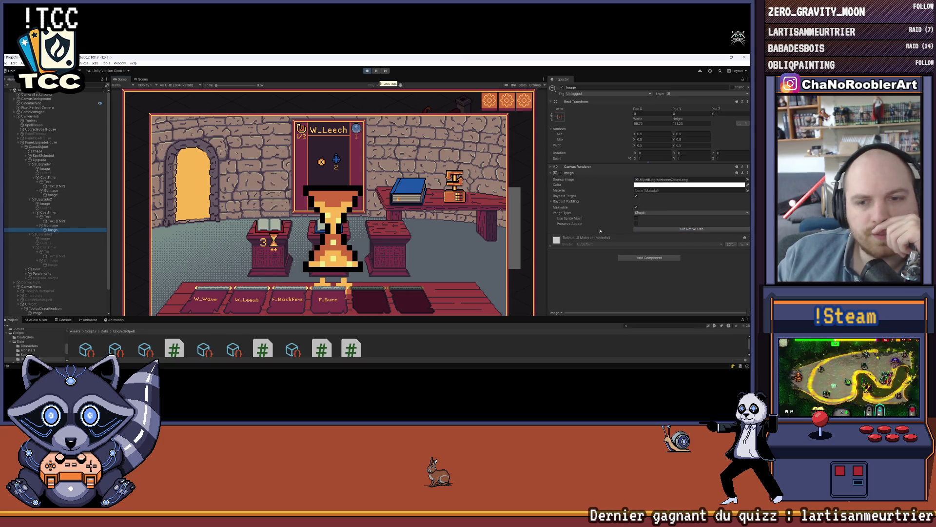
left_click(642, 229)
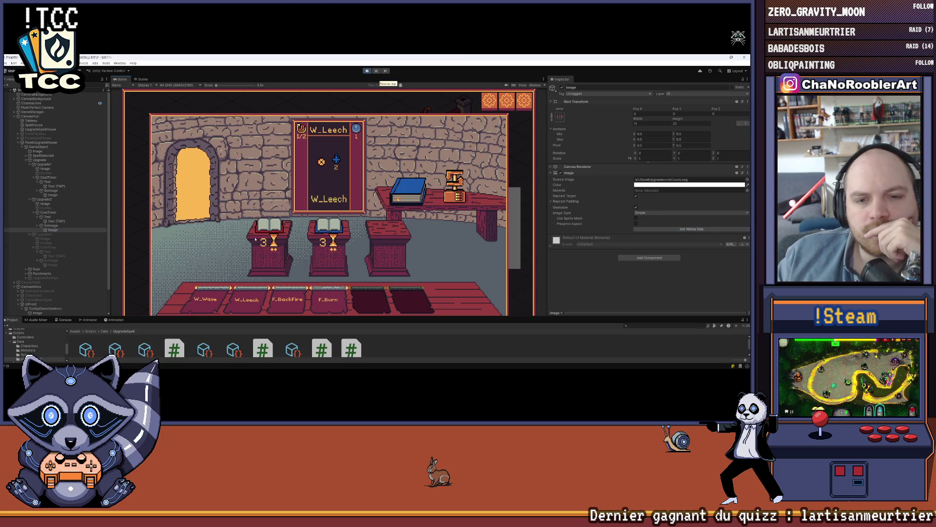
Step: Return to the hub map and open the mission board
mouse_move(261, 225)
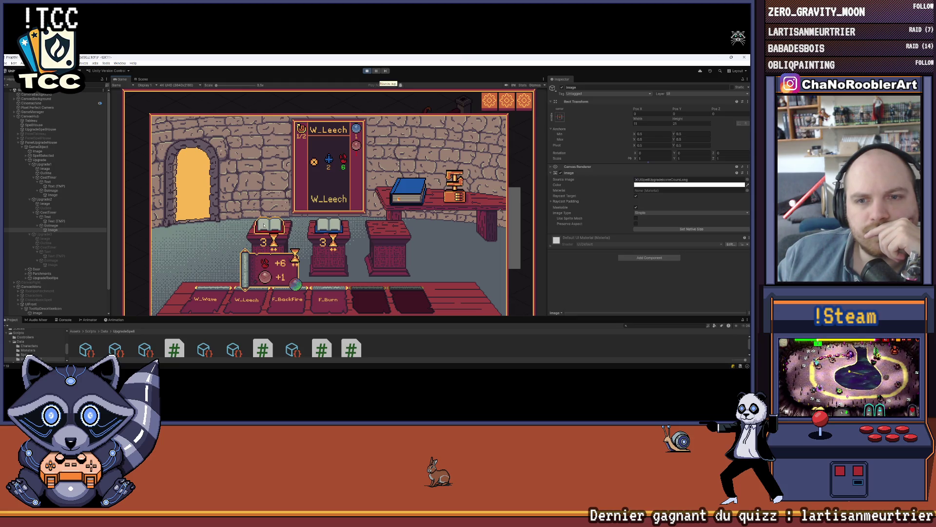
key("Escape")
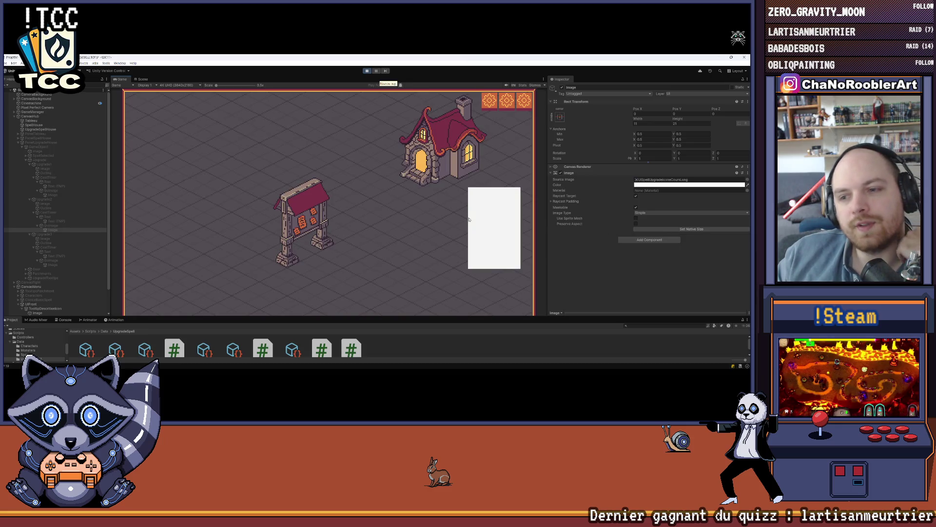
left_click(303, 220)
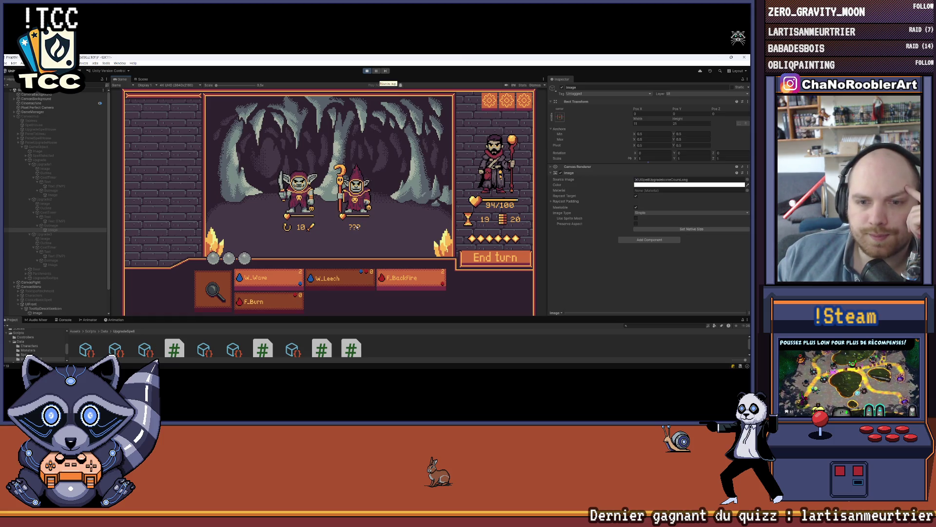
Step: Cast F_BackFire on the wizard and W_Wave on the goblins, then end the turn
left_click(393, 280)
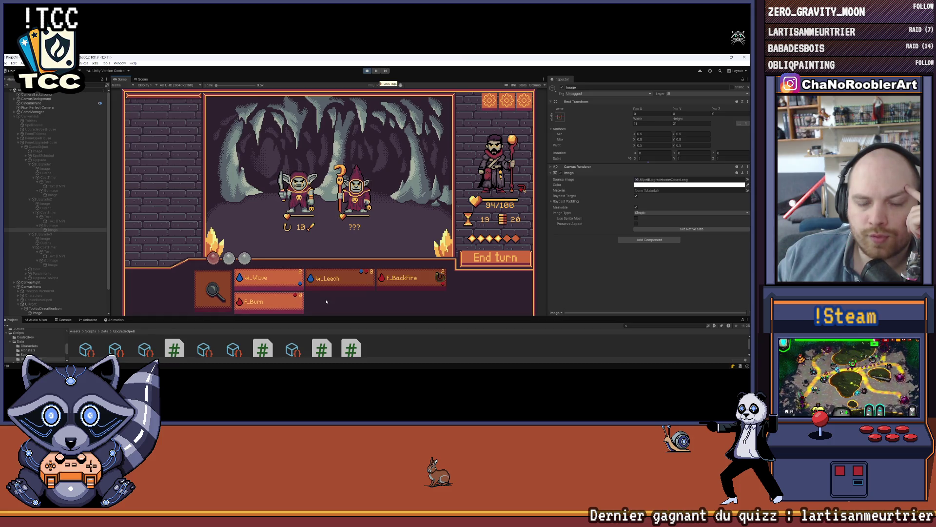
left_click(271, 276)
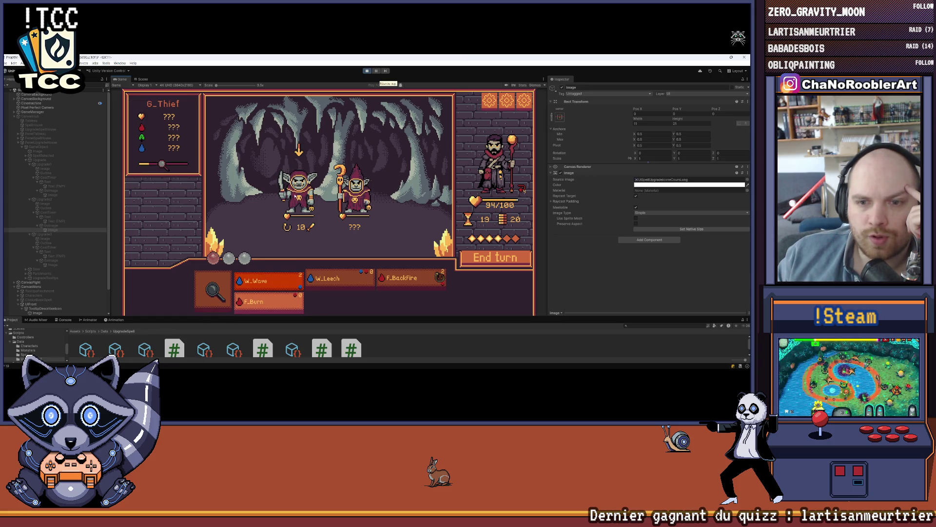
left_click(297, 190)
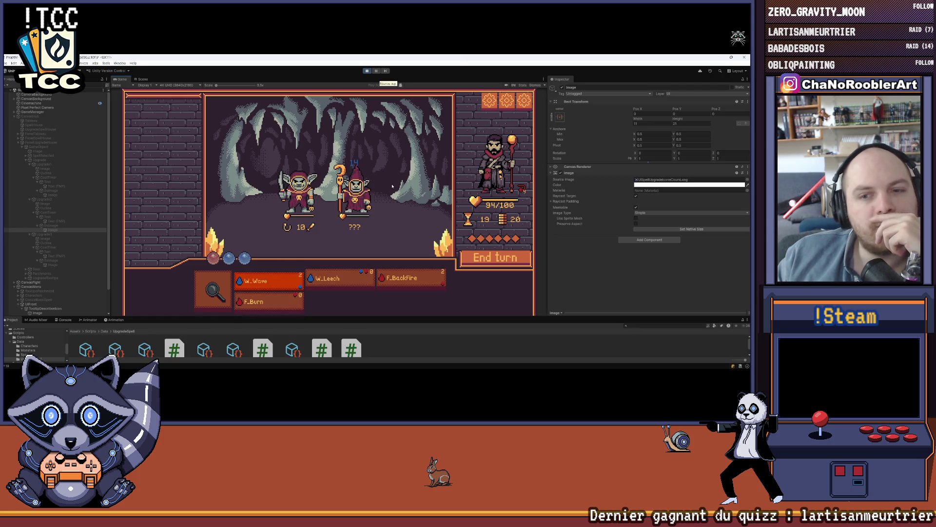
left_click(340, 278)
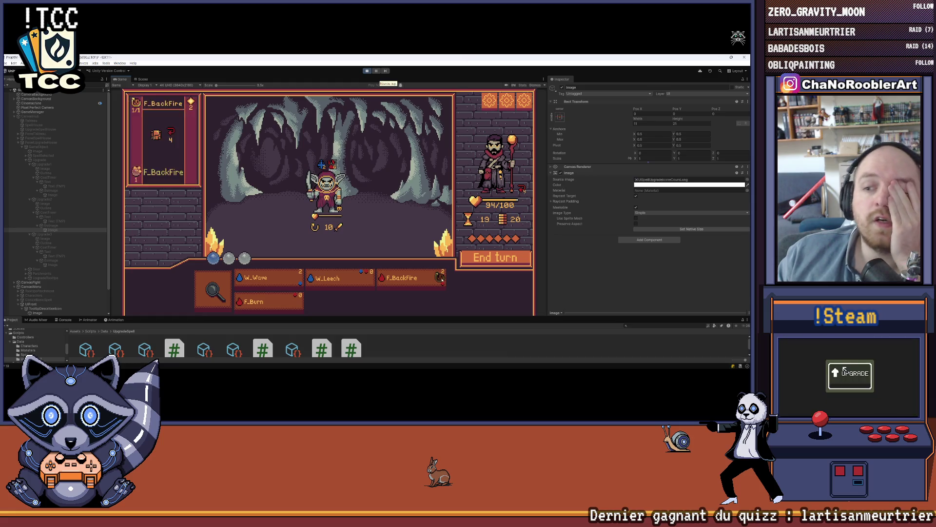
left_click(494, 257)
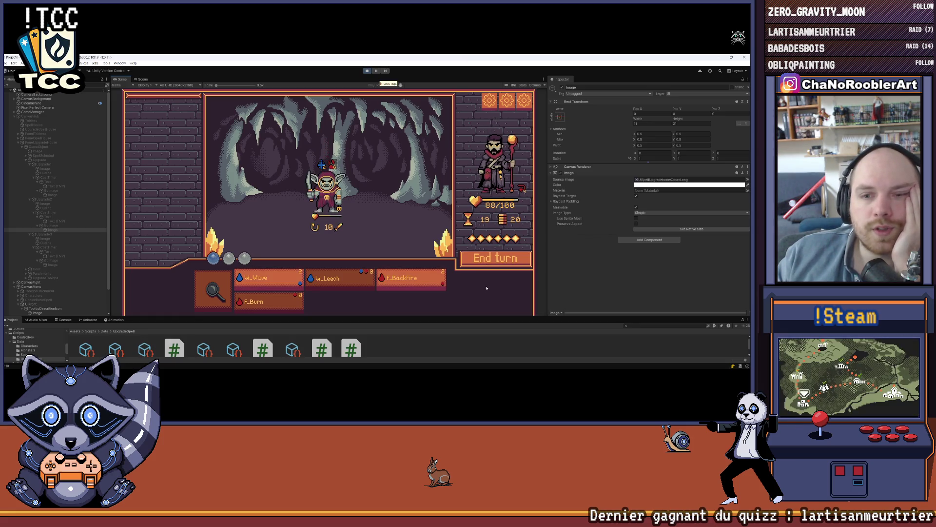
mouse_move(400, 214)
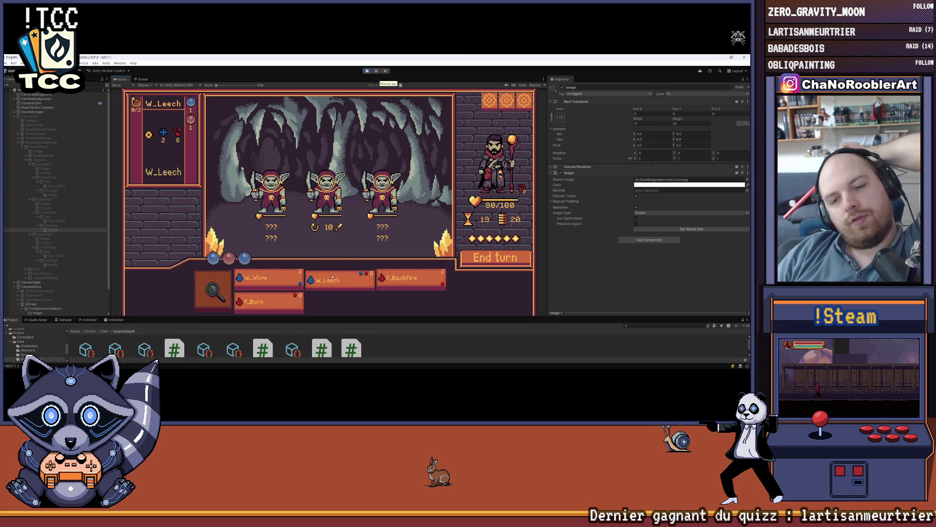
Step: Cast W_Leech on the middle goblin and W_Wave to kill the right goblin
left_click(439, 277)
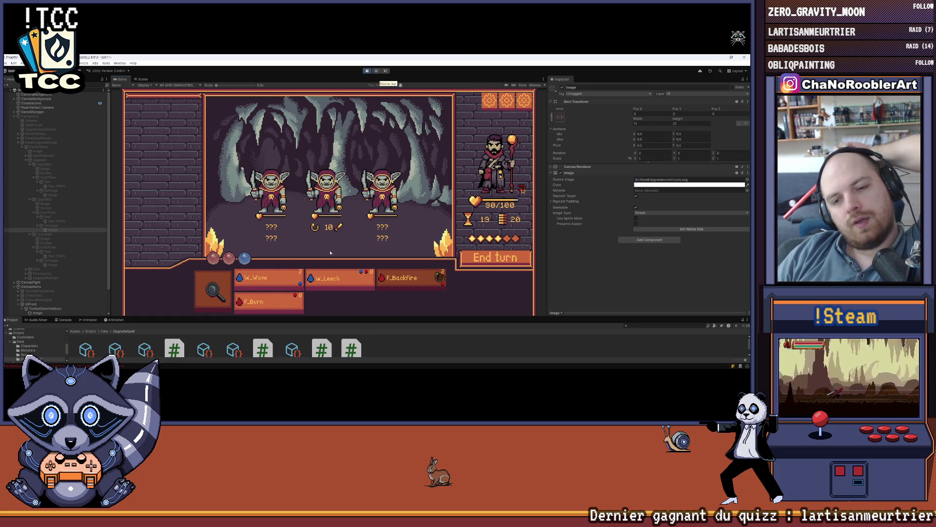
mouse_move(408, 286)
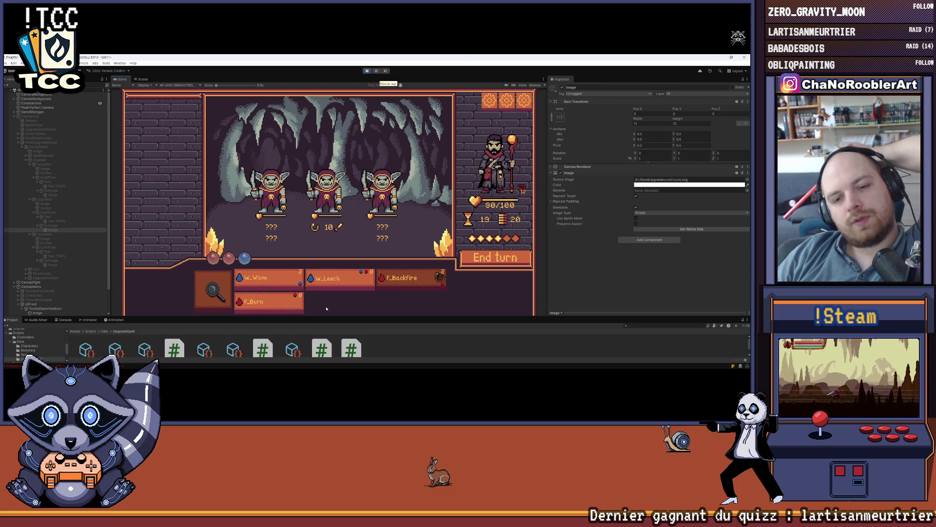
left_click(336, 280)
left_click(329, 215)
mouse_move(333, 280)
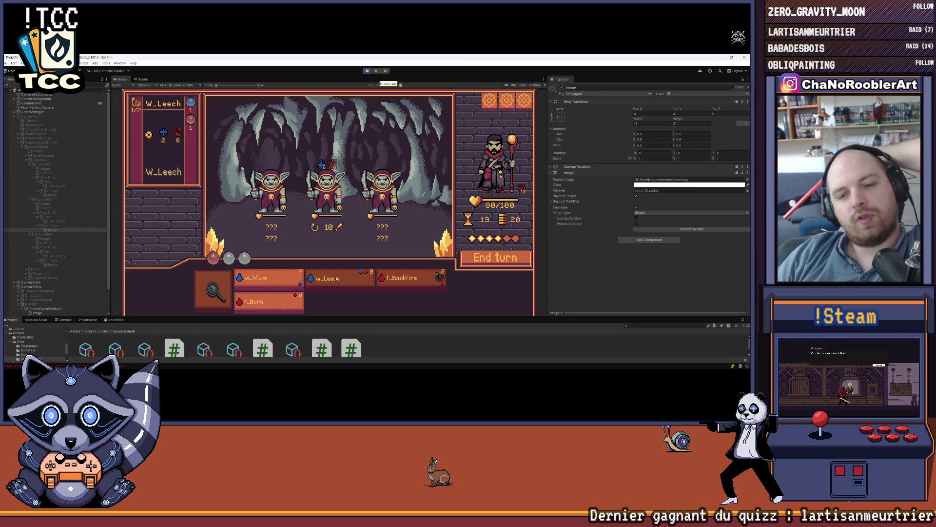
mouse_move(325, 210)
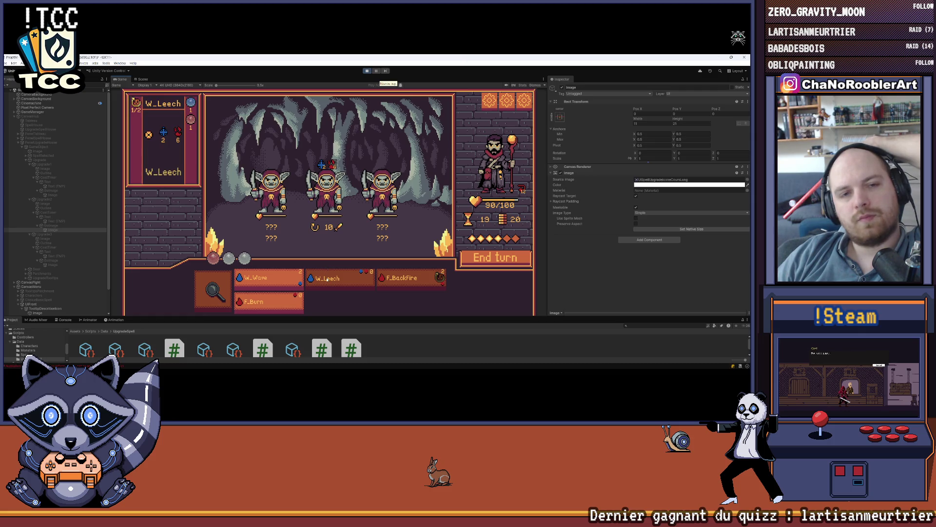
left_click(267, 278)
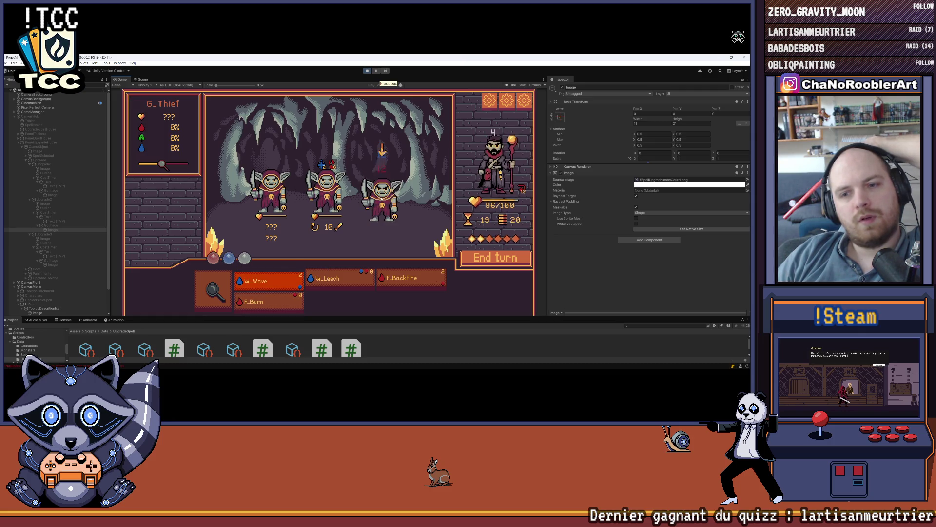
left_click(379, 199)
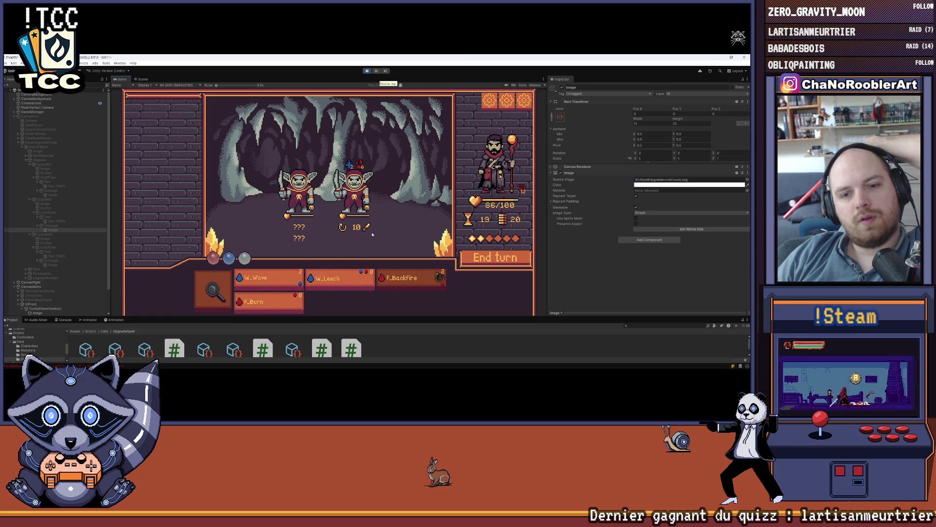
Step: Cast W_Leech on a remaining goblin, end the turn, then play F_BackFire
left_click(327, 280)
left_click(298, 196)
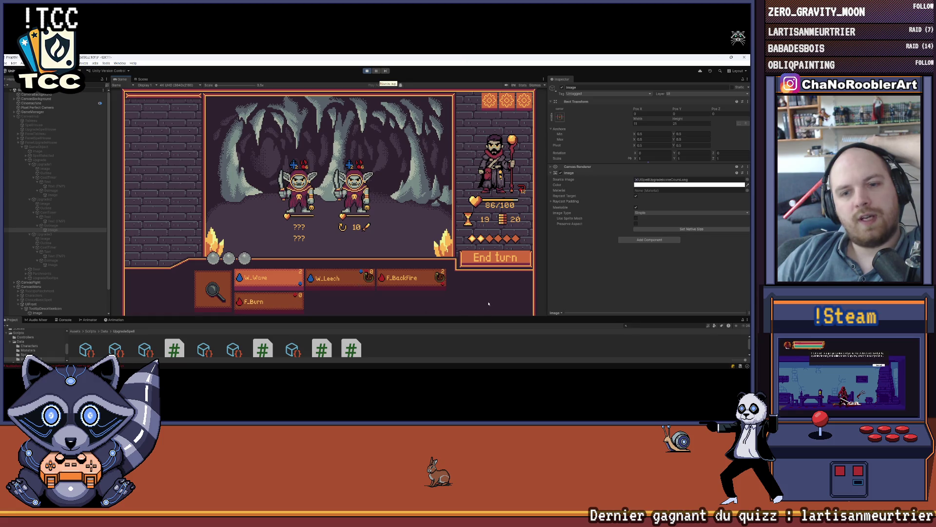
left_click(491, 262)
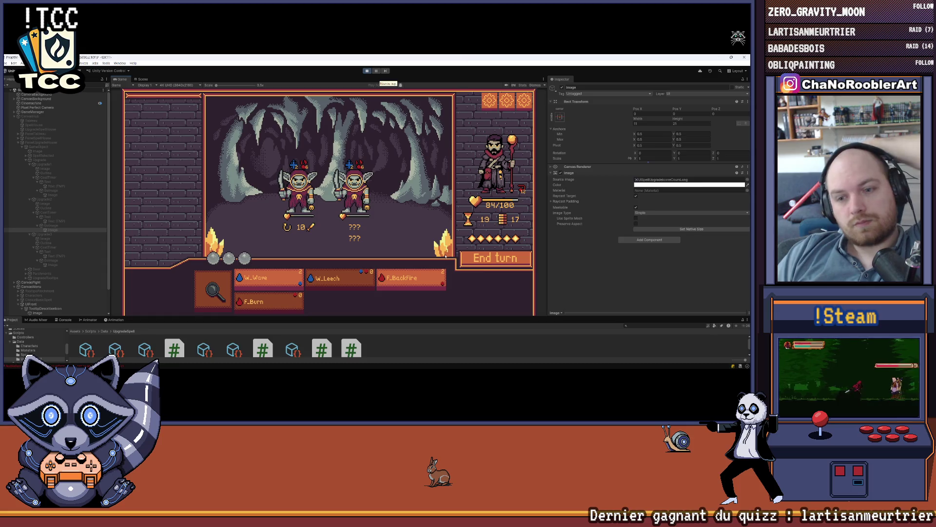
left_click(418, 275)
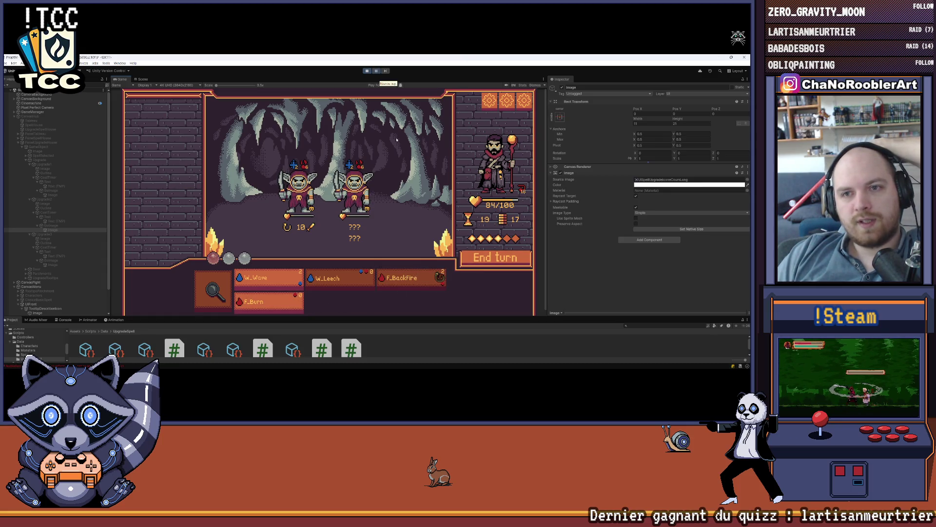
left_click(377, 72)
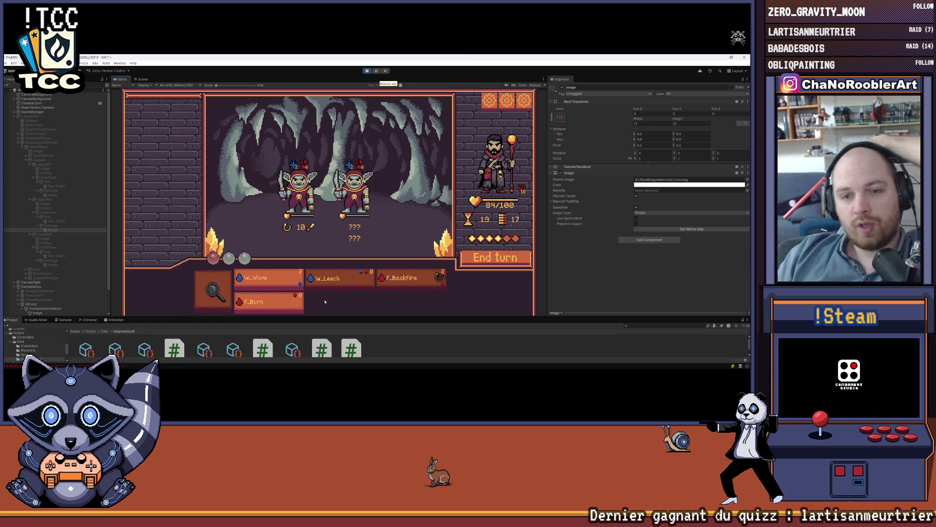
Step: Cast F_Burn on the right goblin, end the turn, and leave the Victoire screen
left_click(277, 304)
mouse_move(298, 200)
left_click(352, 192)
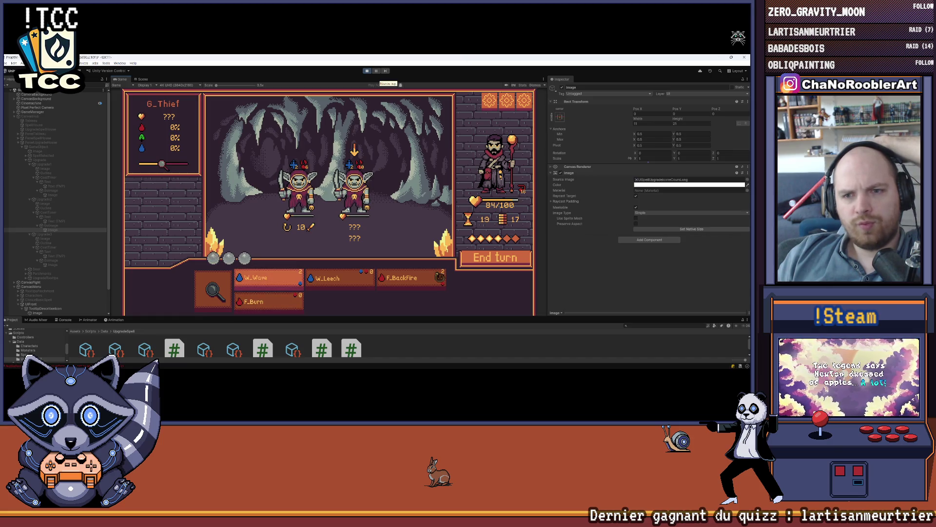
left_click(510, 259)
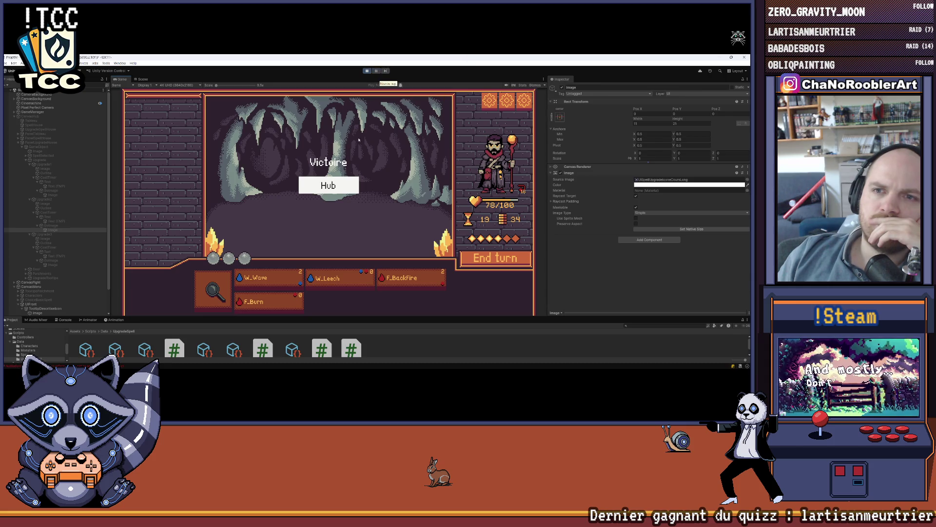
left_click(328, 185)
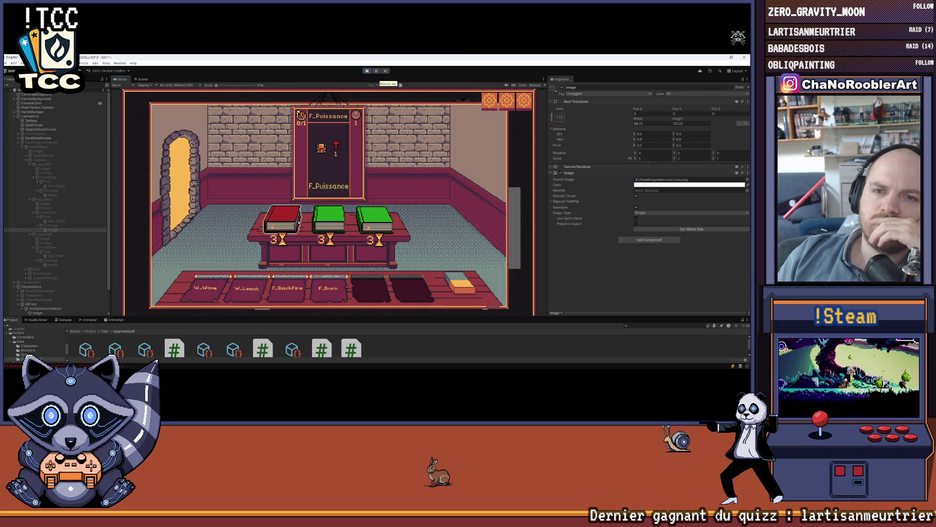
Step: Buy F_Puissance and start the two-battle mission worth 20 gold
left_click(284, 223)
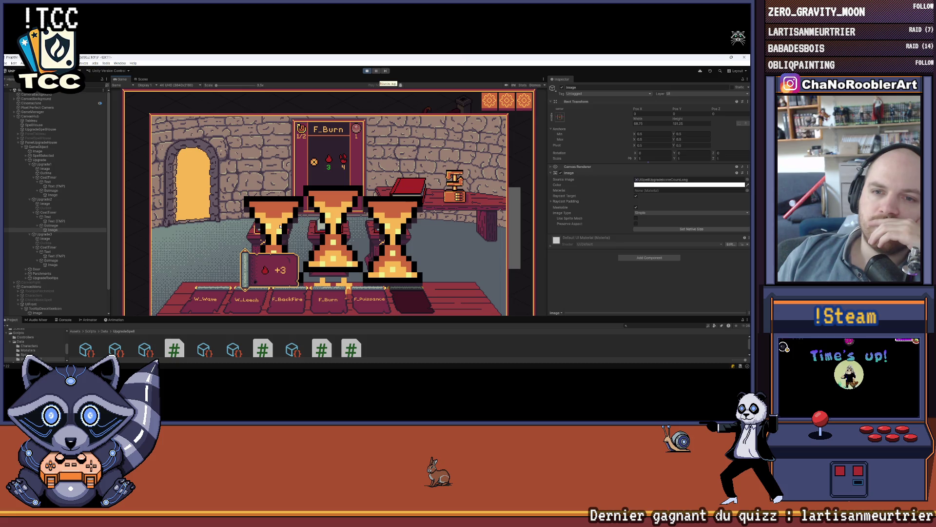
left_click(280, 225)
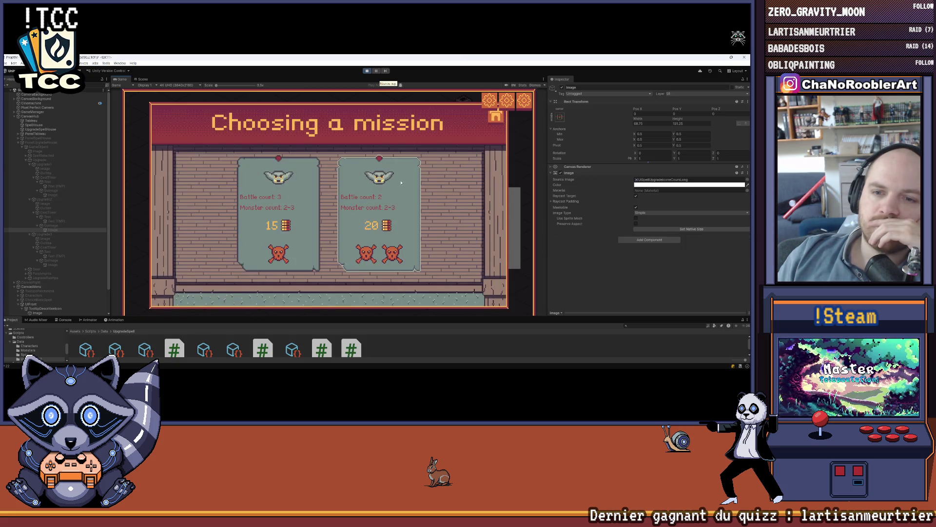
left_click(339, 201)
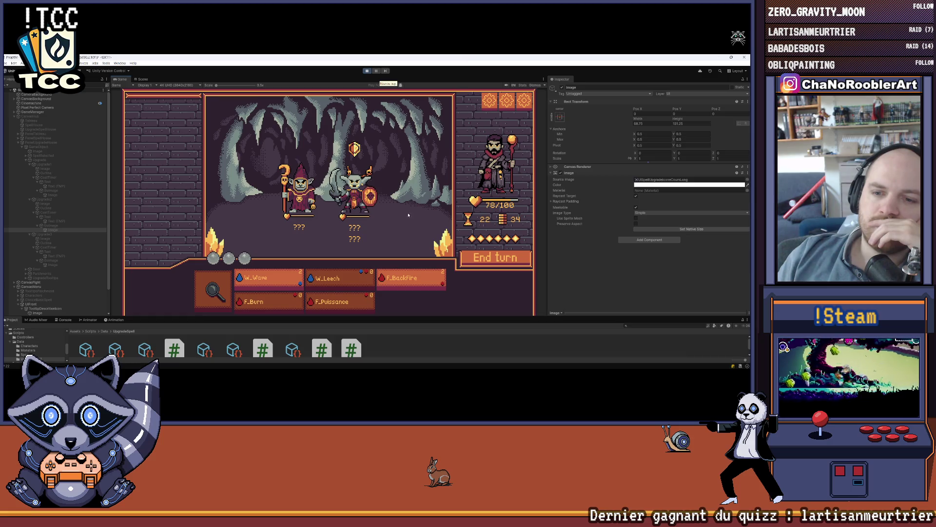
Step: Boost the wizard with F_Puissance, kill the shielded goblin with W_Wave, and end the turn
left_click(353, 304)
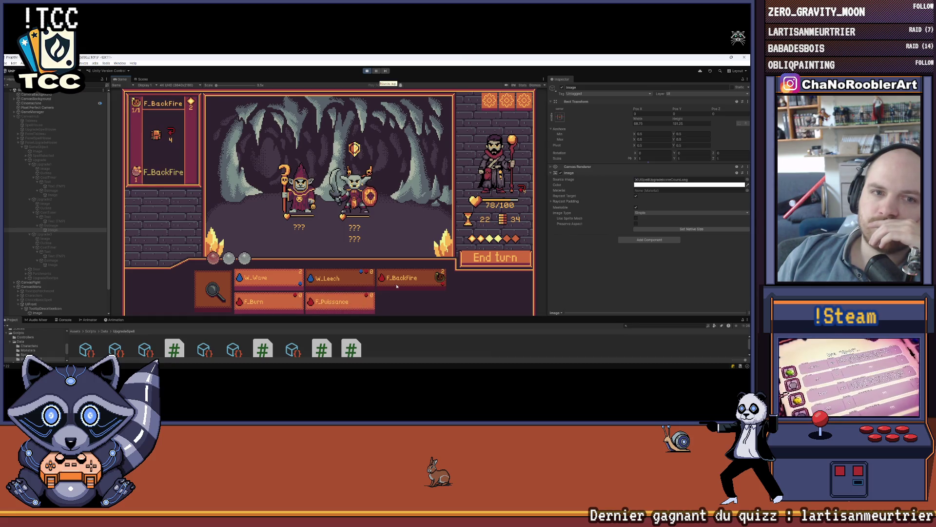
left_click(349, 302)
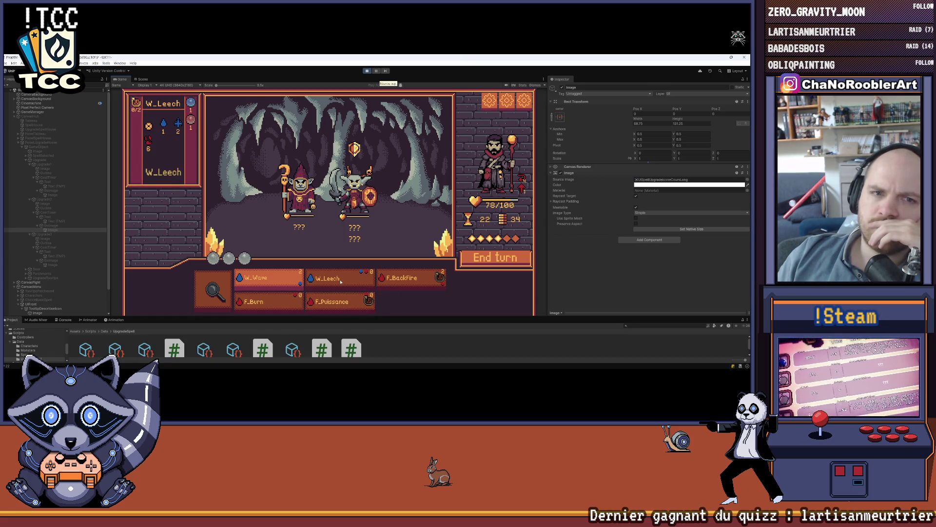
mouse_move(337, 282)
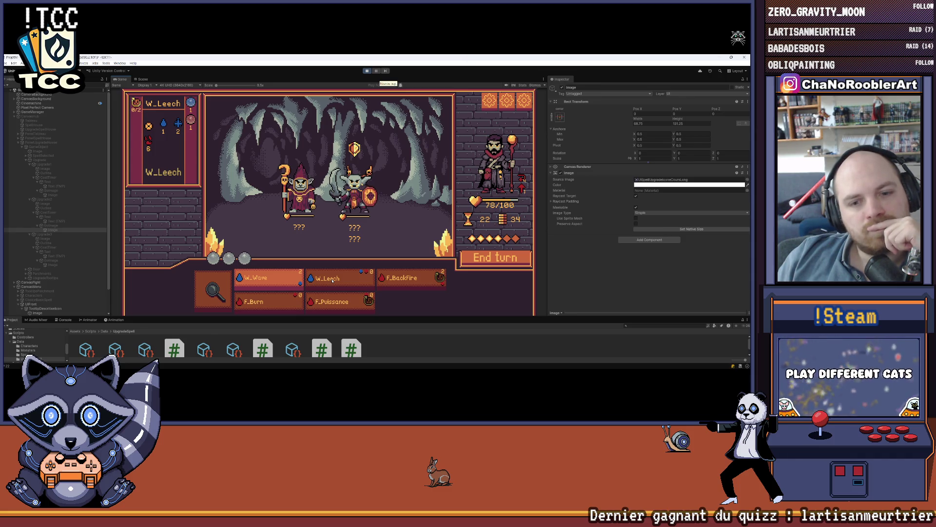
left_click(299, 282)
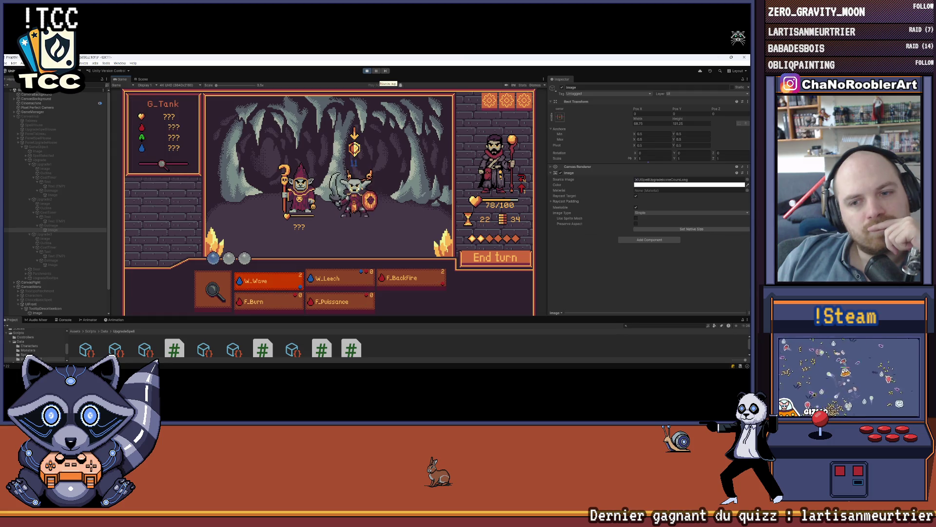
left_click(349, 248)
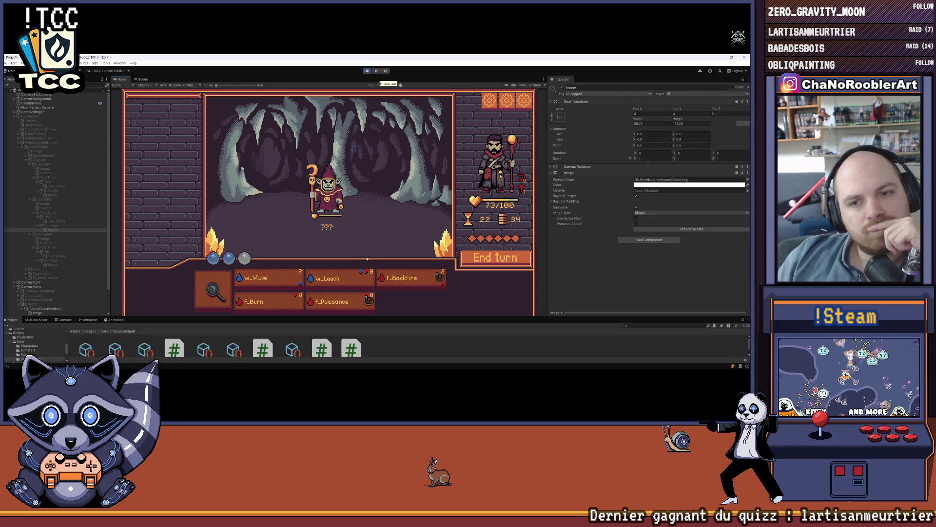
left_click(476, 265)
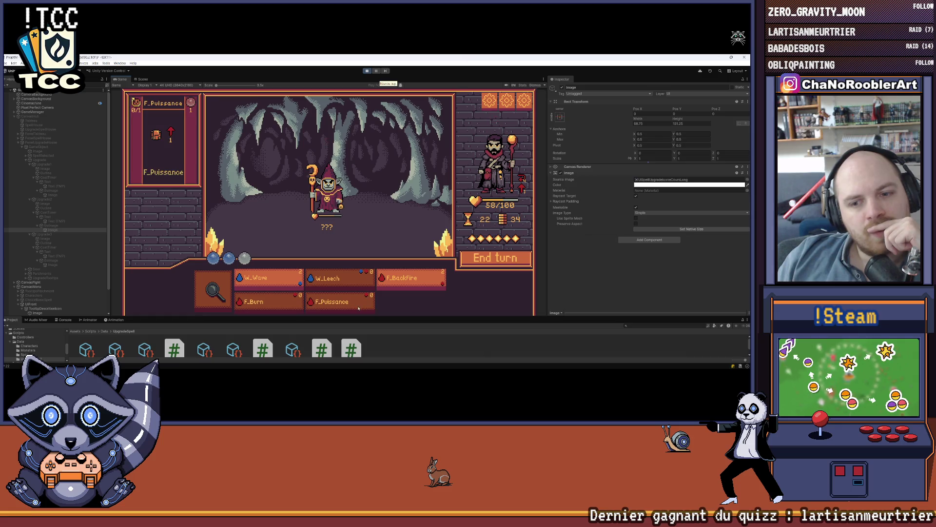
Step: Finish the enemy mage with W_Leech and W_Wave, then return to the hub
mouse_move(355, 307)
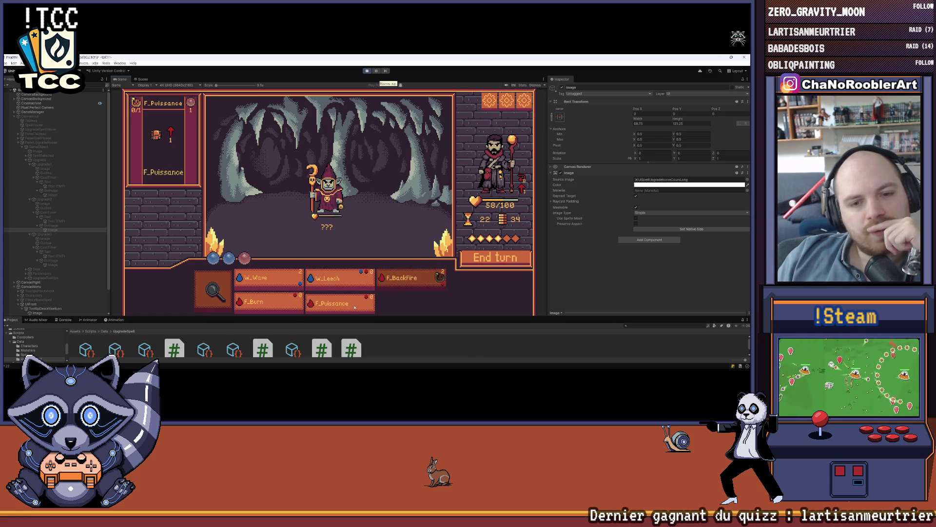
mouse_move(356, 279)
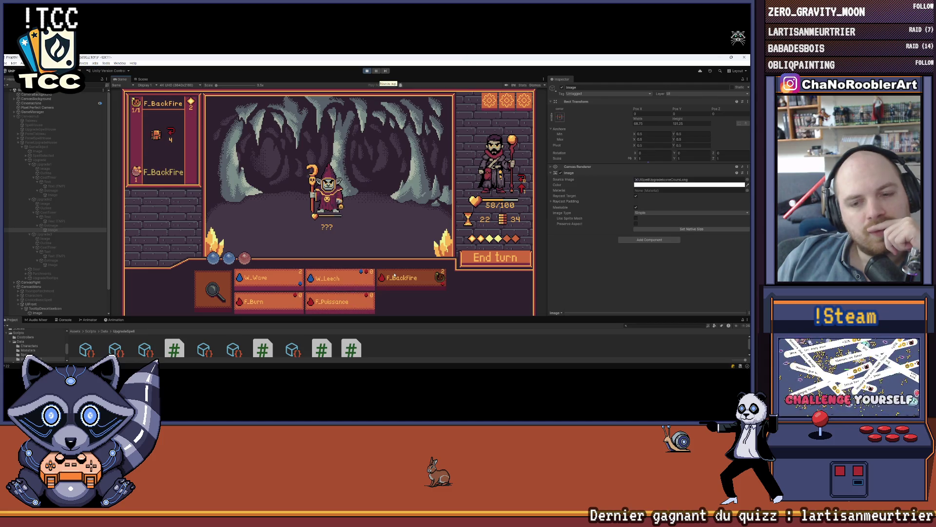
left_click(367, 279)
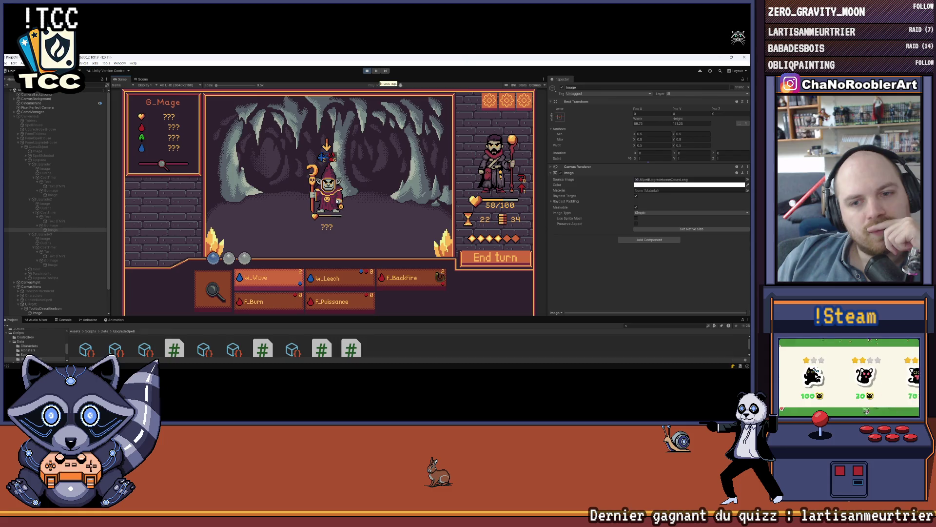
mouse_move(281, 275)
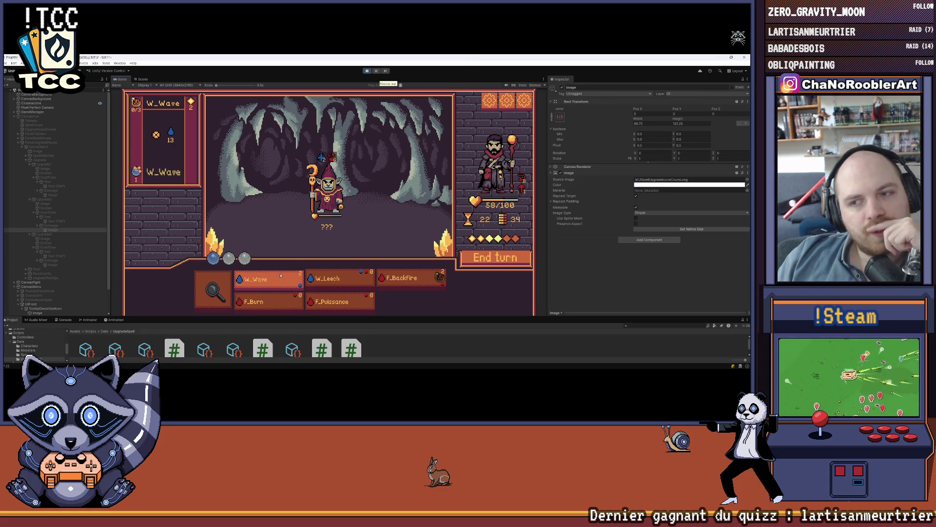
left_click(281, 276)
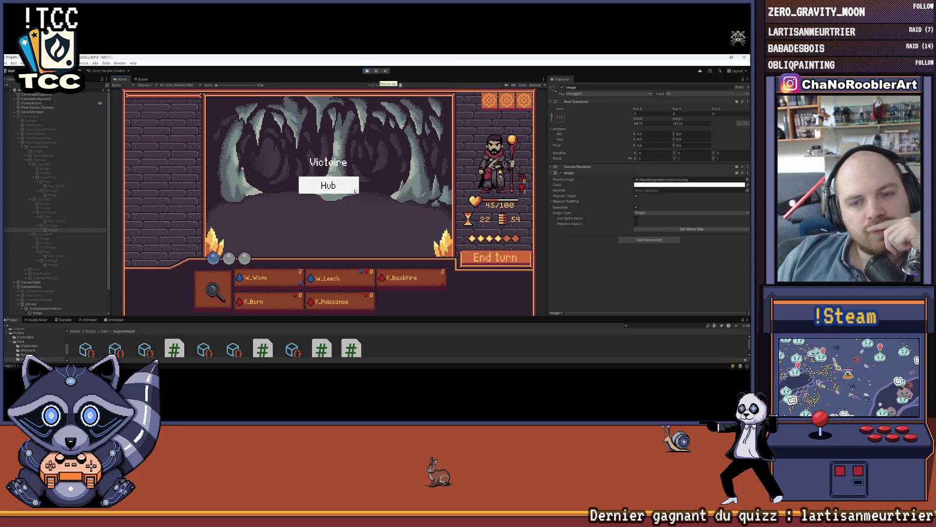
left_click(353, 190)
Step: Learn the W_Multi spell from the book in the spell shop
mouse_move(341, 221)
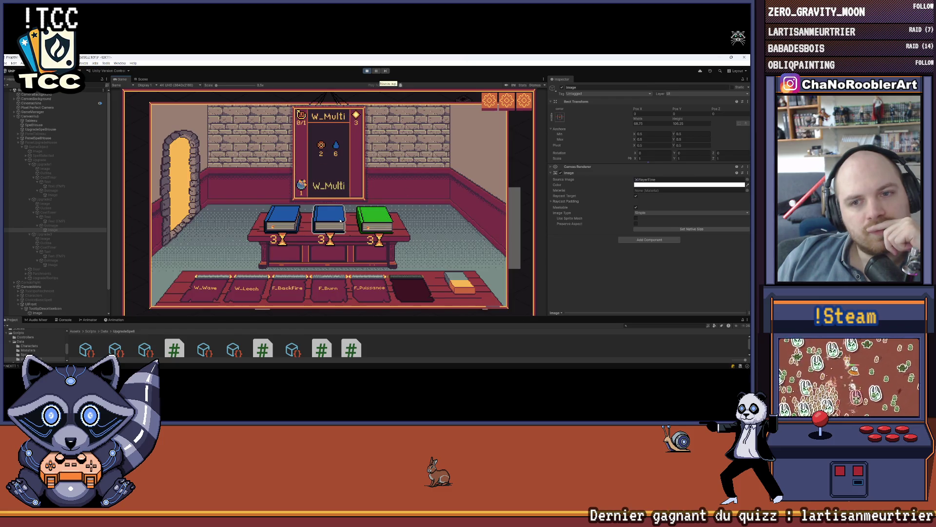
mouse_move(293, 224)
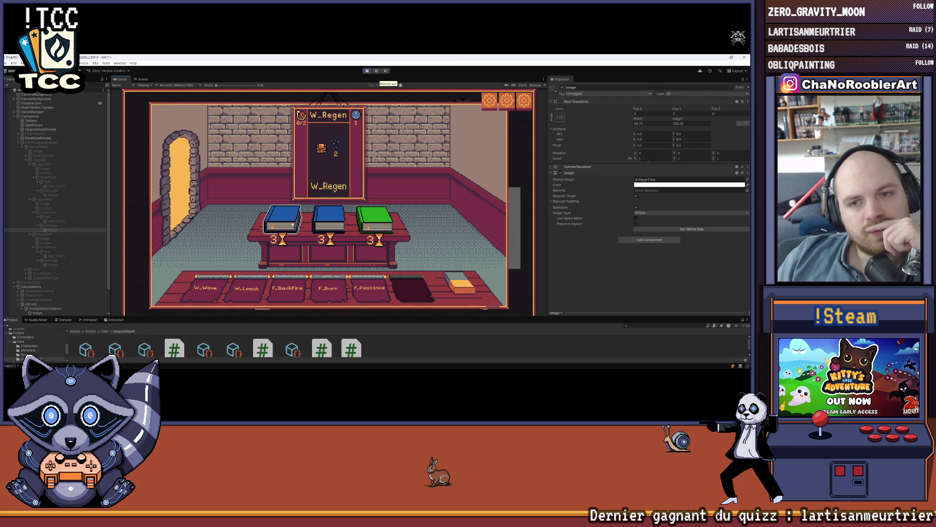
left_click(292, 224)
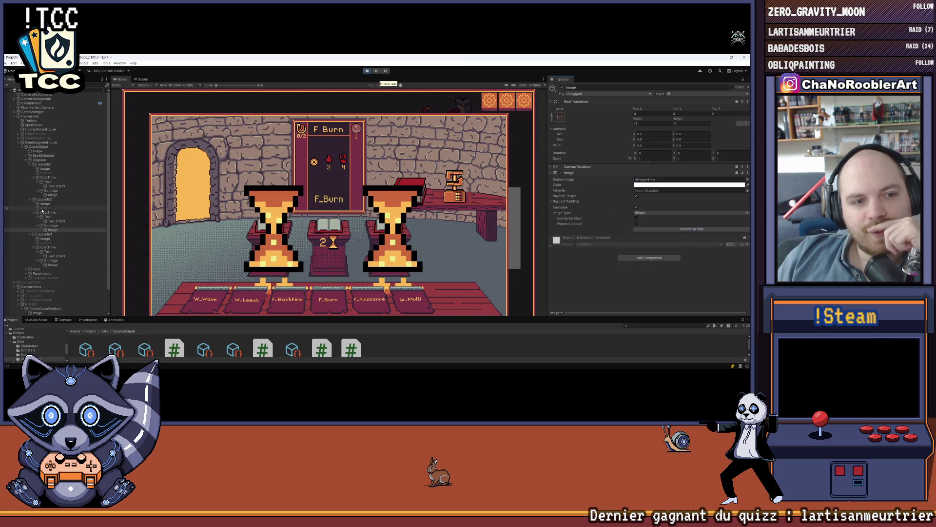
left_click(648, 230)
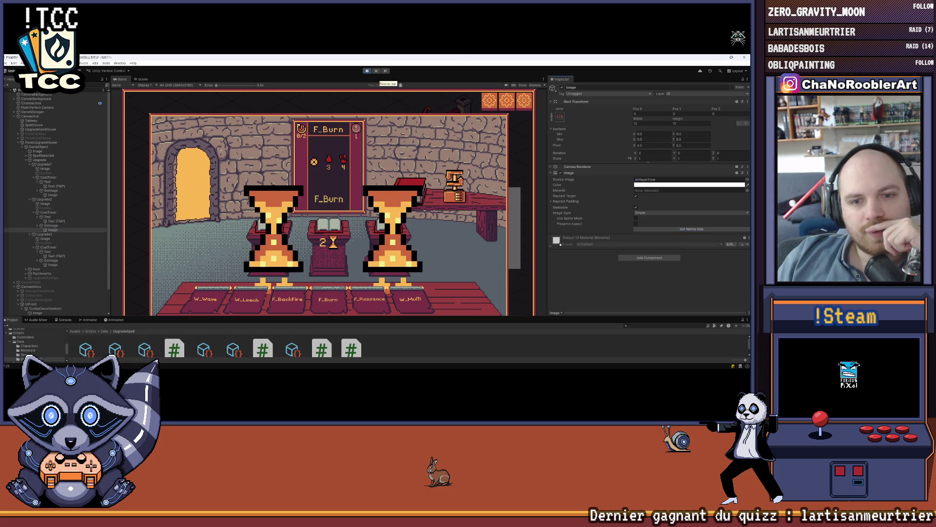
Step: Shrink the first and third upgrade hourglass images to their native size
left_click(52, 195)
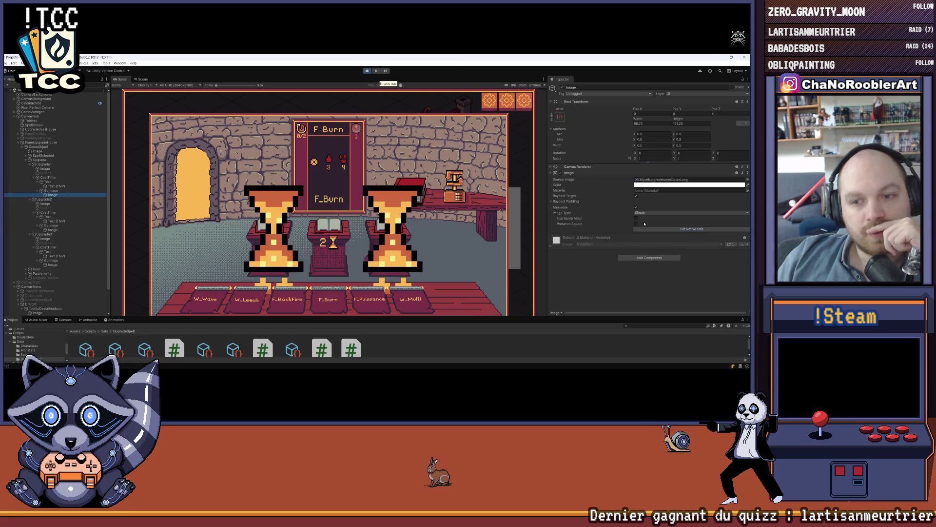
left_click(664, 229)
left_click(53, 265)
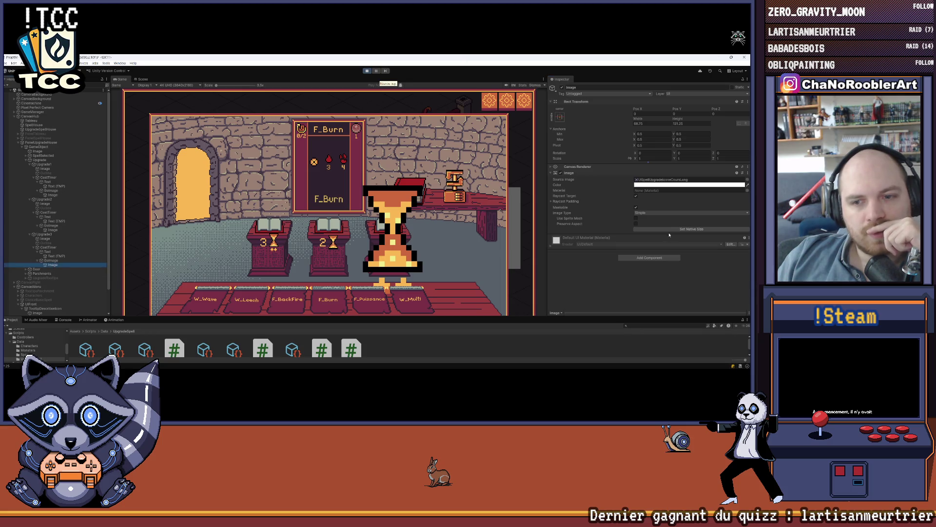
left_click(692, 229)
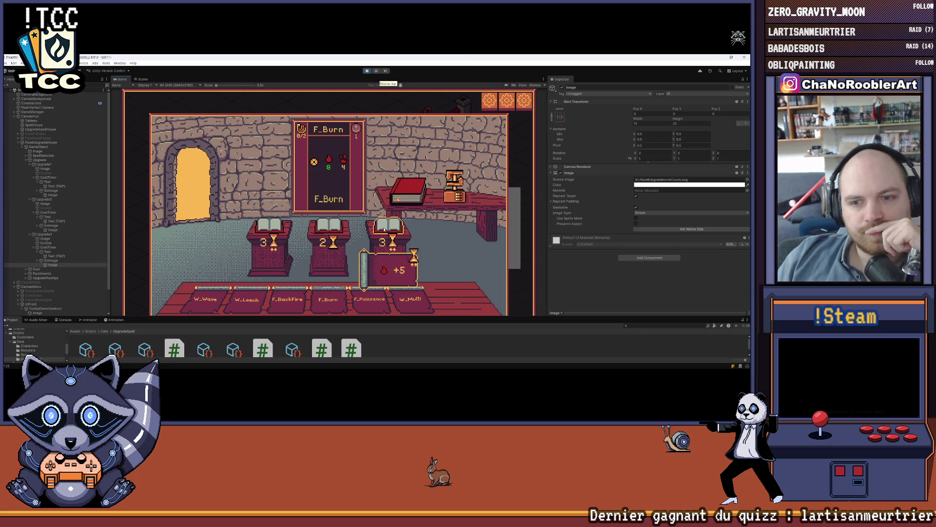
Step: Leave the upgrade house for the hub and bring up the mission selection board
mouse_move(379, 224)
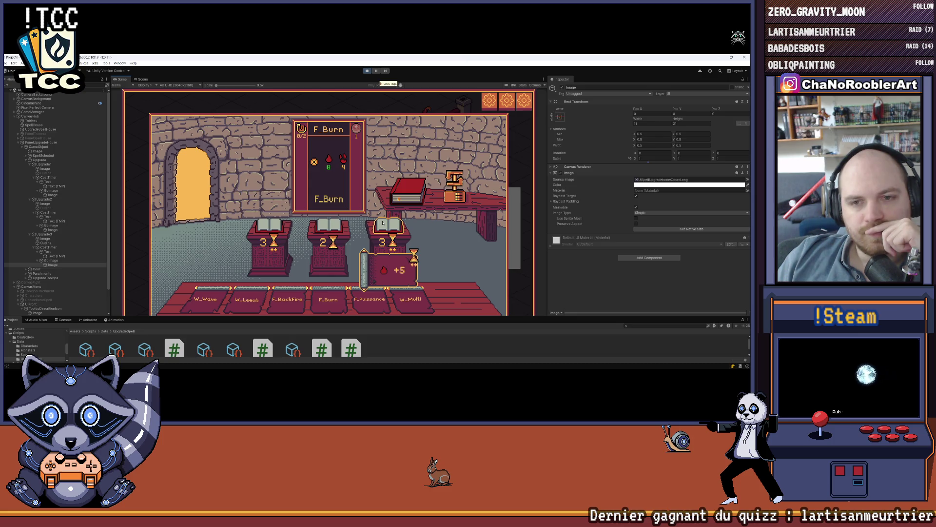
mouse_move(326, 226)
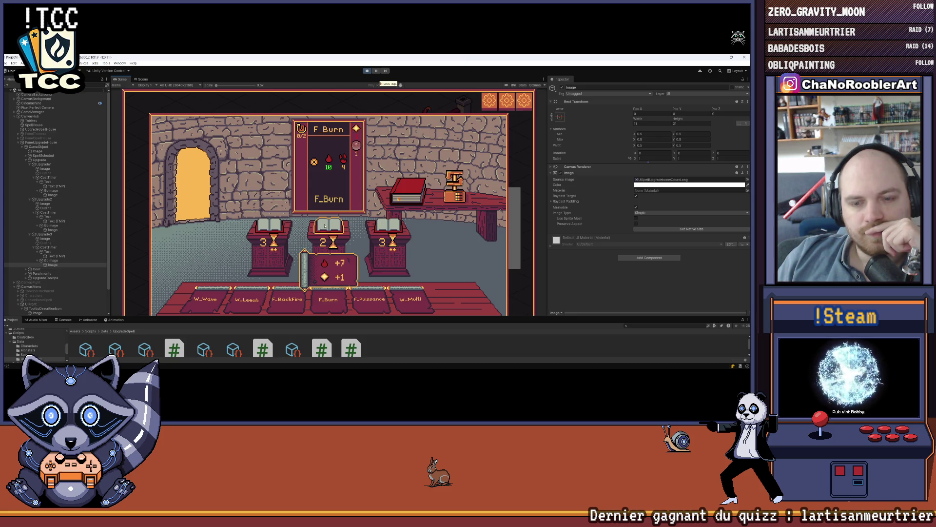
mouse_move(275, 222)
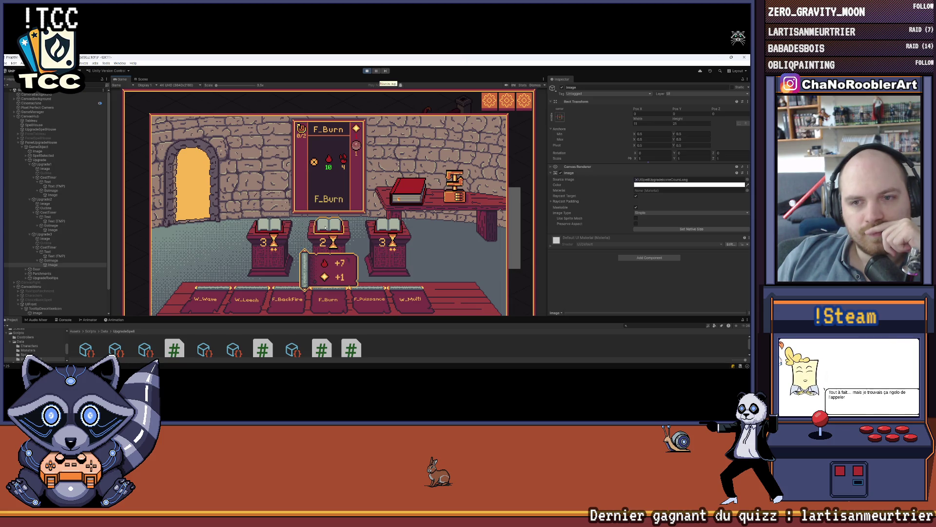
key("Escape")
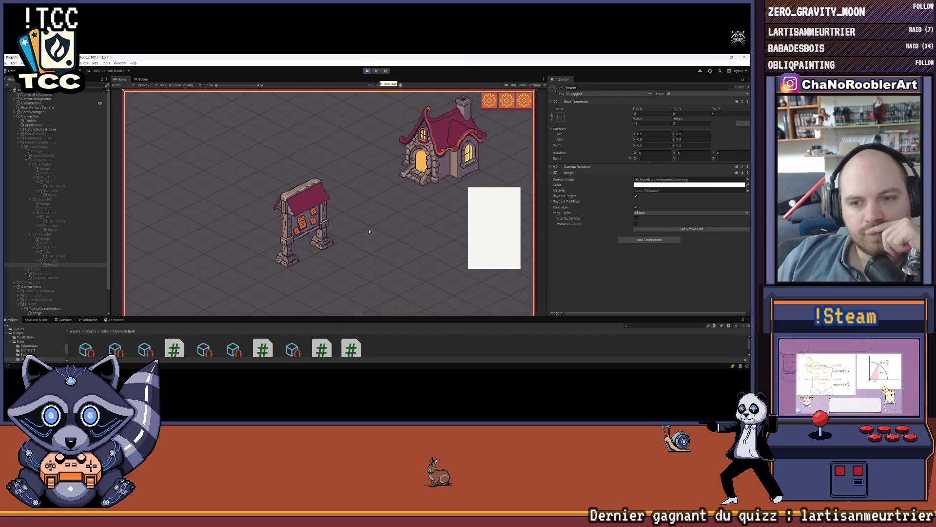
left_click(293, 228)
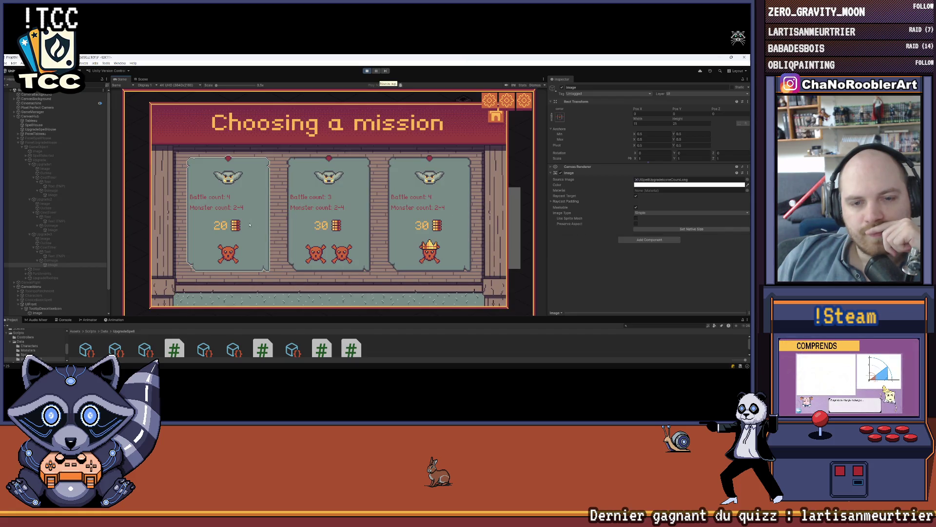
Step: Start a cave mission, cast F_BackFire, then W_Wave and W_Leech on the goblin, and end the turn
left_click(369, 208)
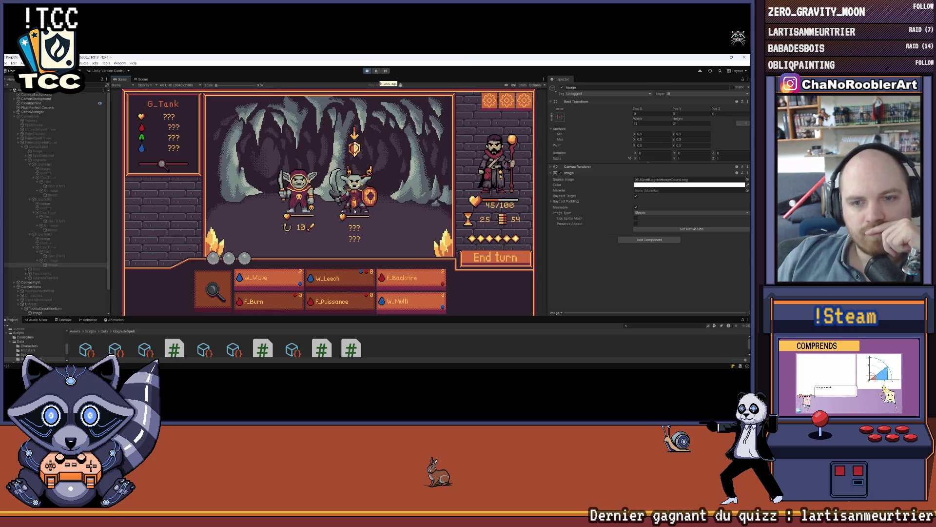
left_click(415, 271)
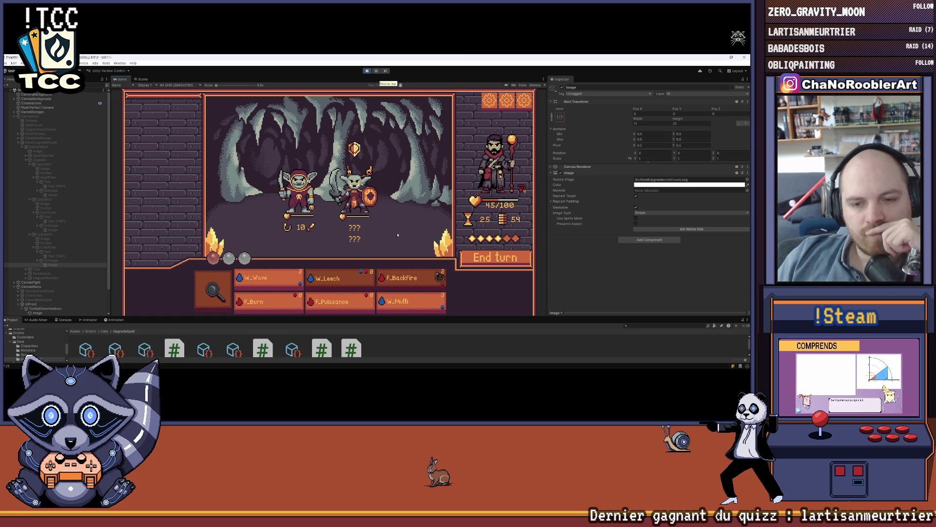
left_click(268, 281)
left_click(353, 193)
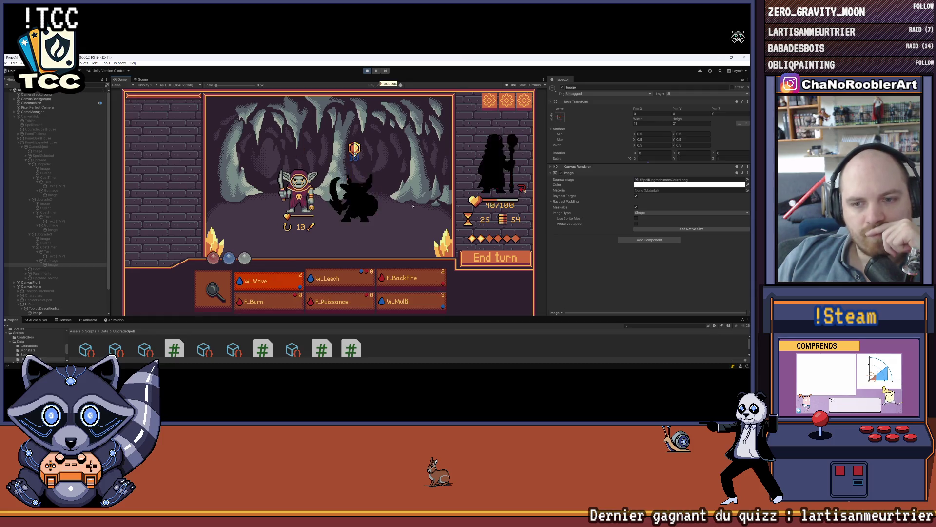
left_click(337, 280)
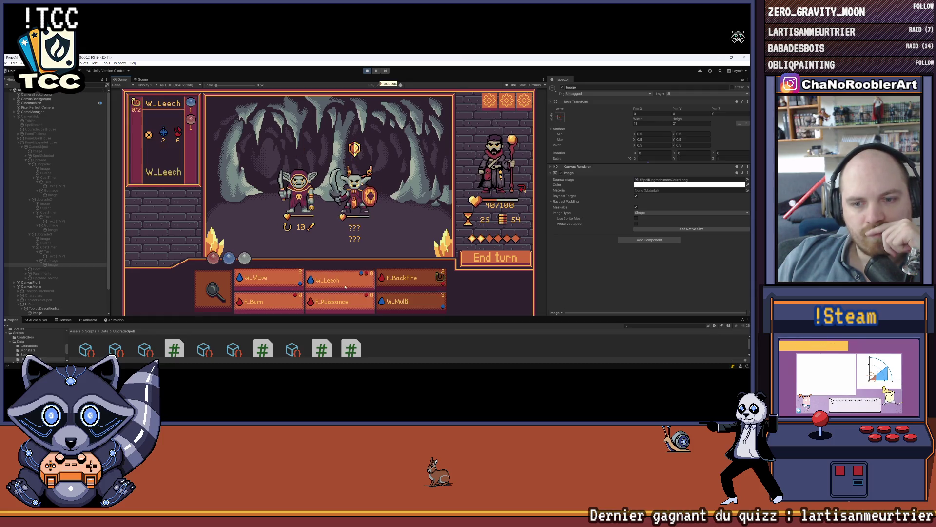
left_click(357, 211)
mouse_move(338, 279)
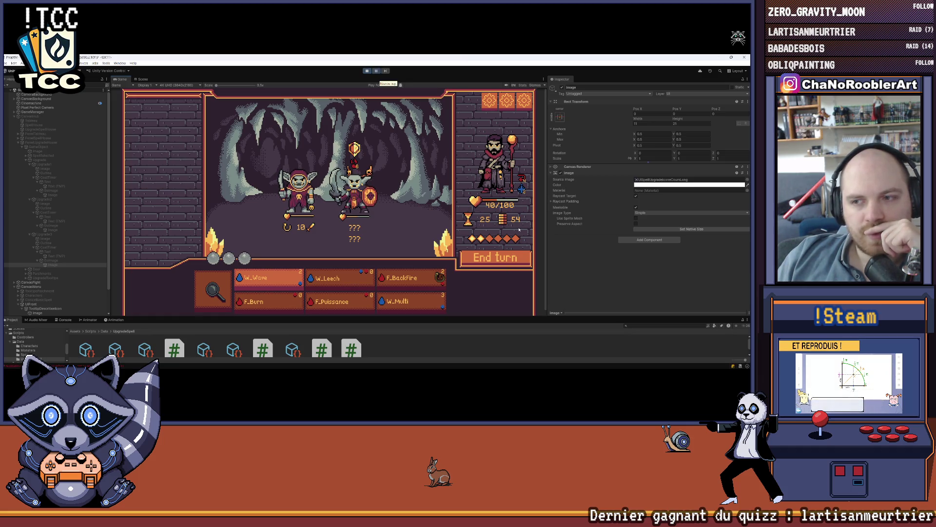
left_click(520, 258)
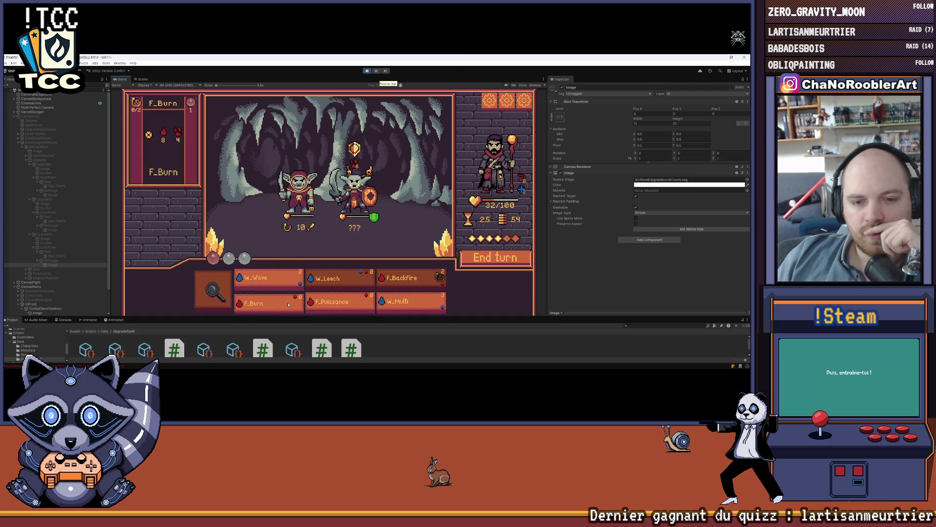
Step: Hit the goblin with W_Wave, end the turn, then finish the last goblin with W_Wave
mouse_move(339, 306)
mouse_move(405, 306)
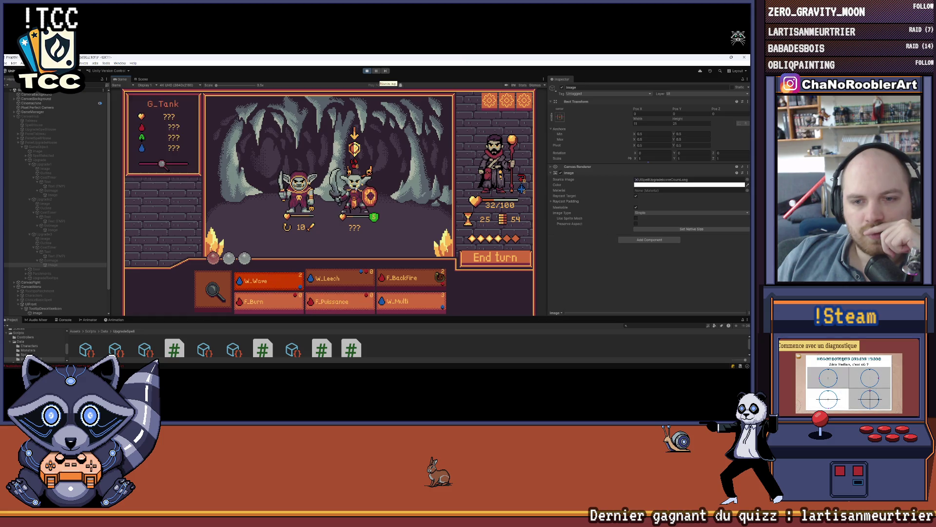
left_click(269, 281)
left_click(355, 197)
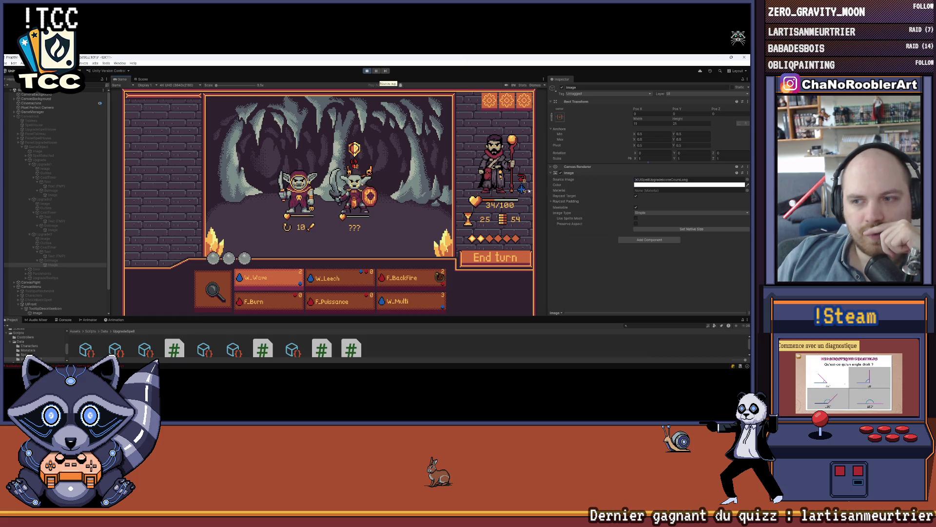
left_click(515, 256)
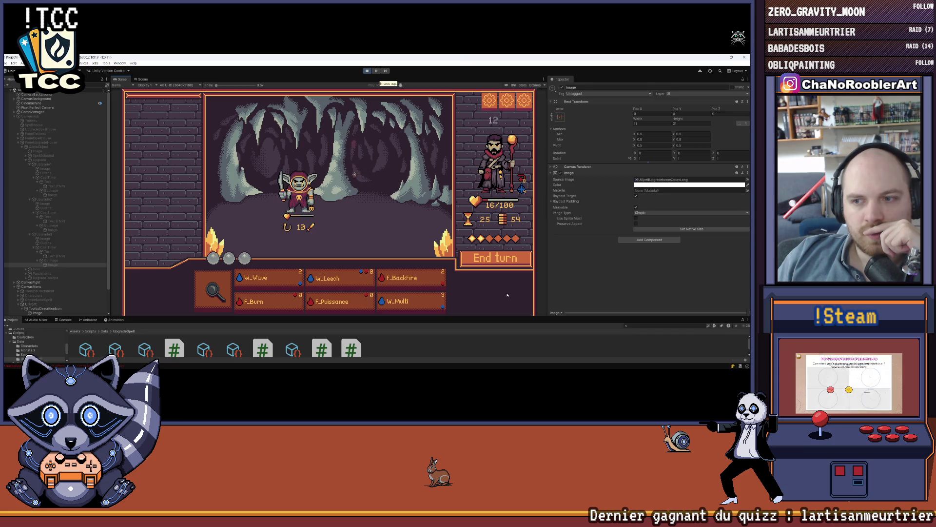
left_click(268, 279)
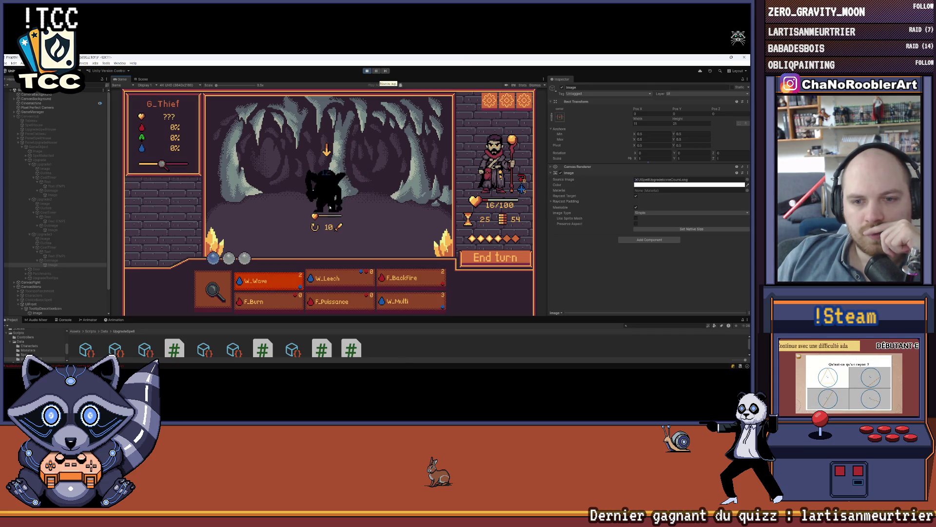
left_click(365, 184)
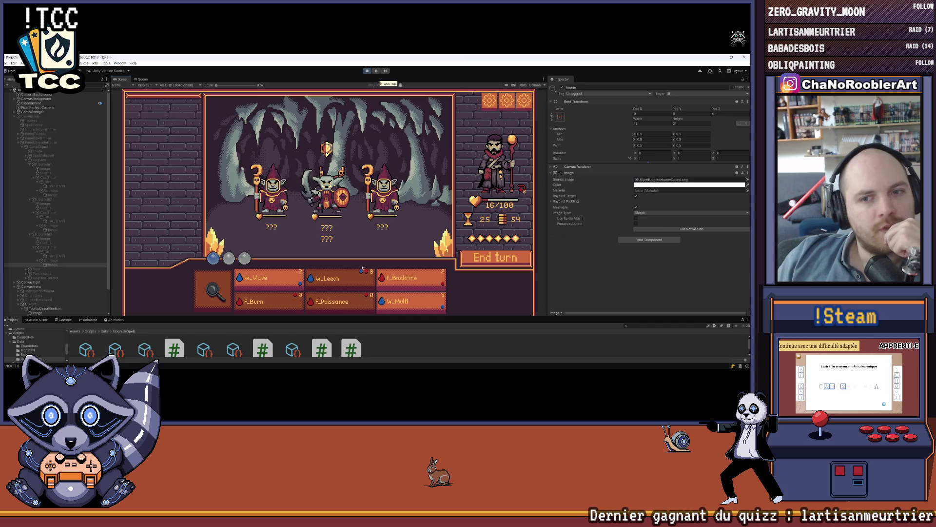
Step: In the second wave, cast F_BackFire, W_Leech and W_Multi on the centre goblin, then stop the game
left_click(409, 279)
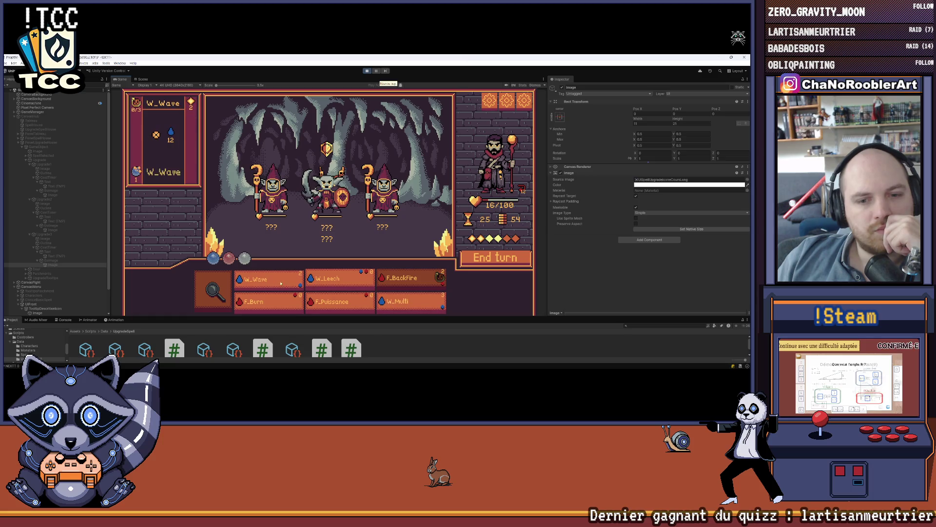
left_click(330, 280)
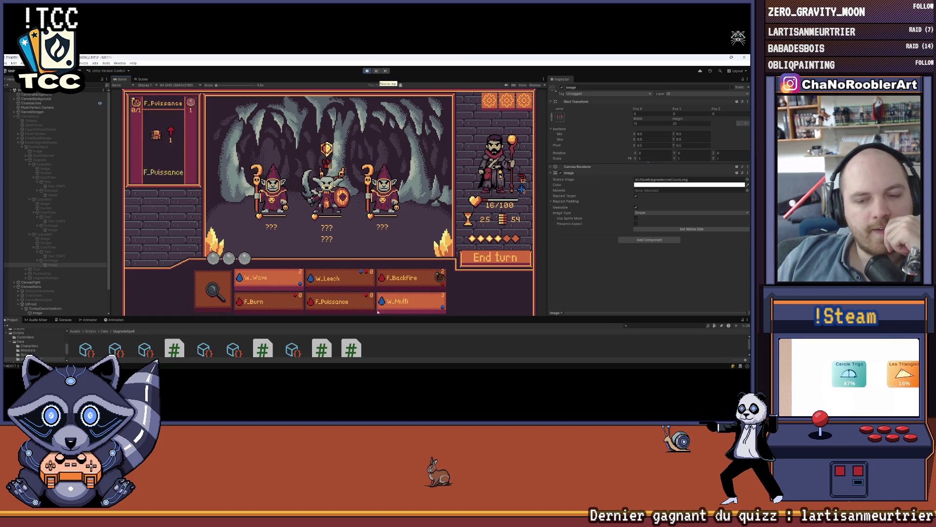
left_click(390, 304)
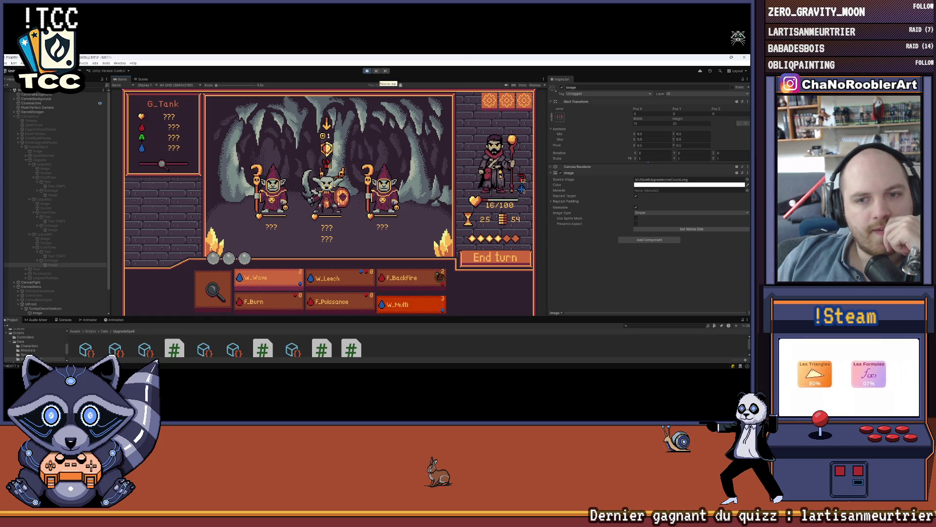
left_click(326, 195)
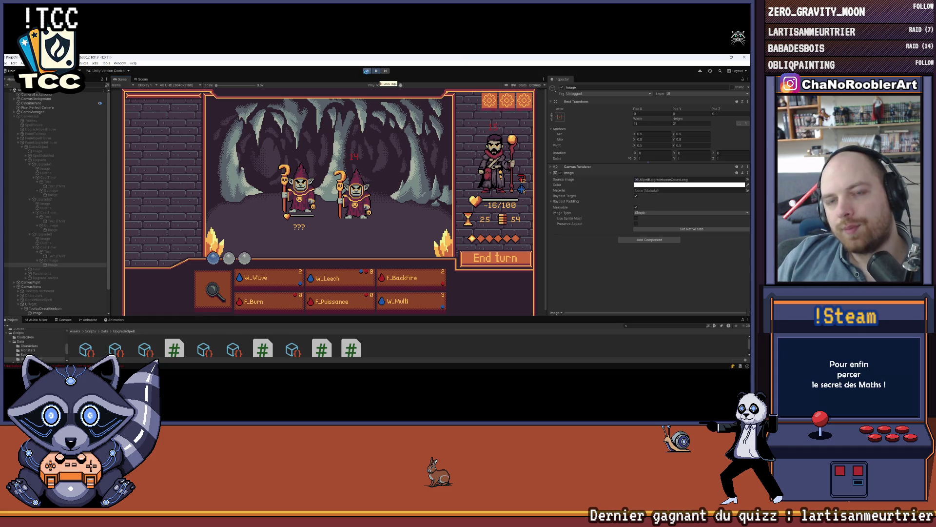
key("ctrl+p")
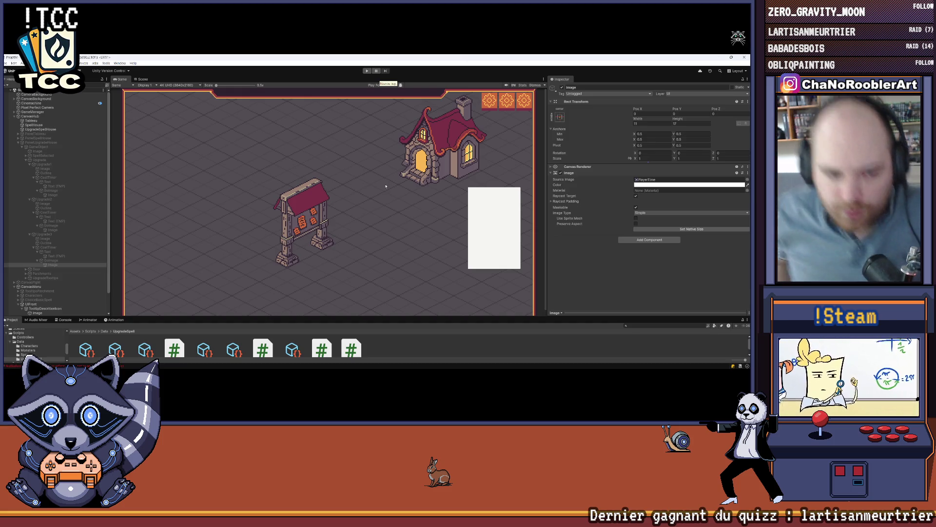
Step: Show the Console, make the panel taller, and clear its messages
left_click(64, 321)
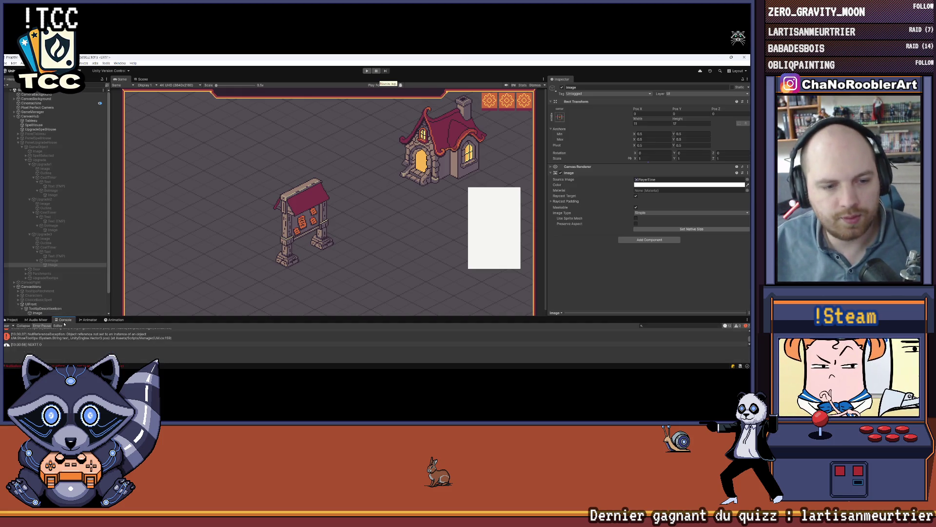
mouse_move(201, 318)
left_mouse_down()
mouse_move(200, 271)
mouse_move(203, 323)
left_mouse_up()
left_click(6, 279)
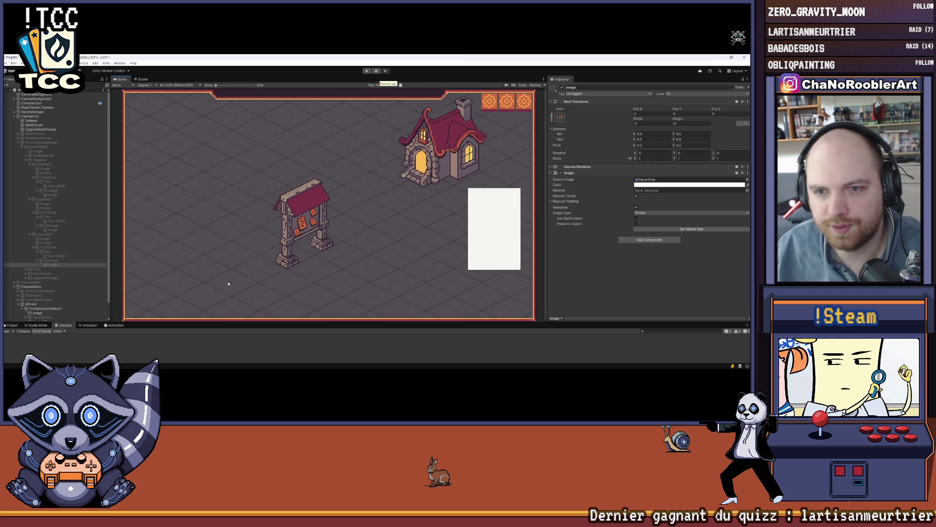
Step: Save the scene from the File menu
mouse_move(337, 370)
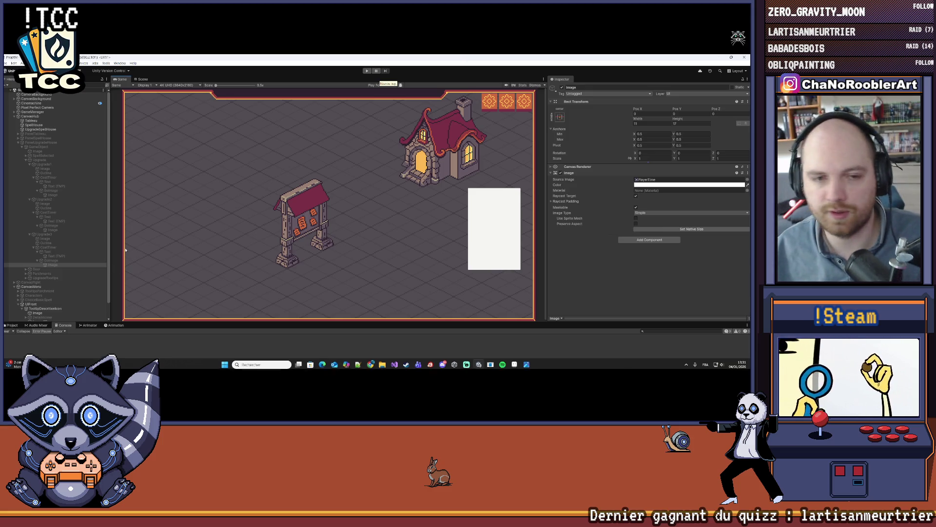
left_click(6, 63)
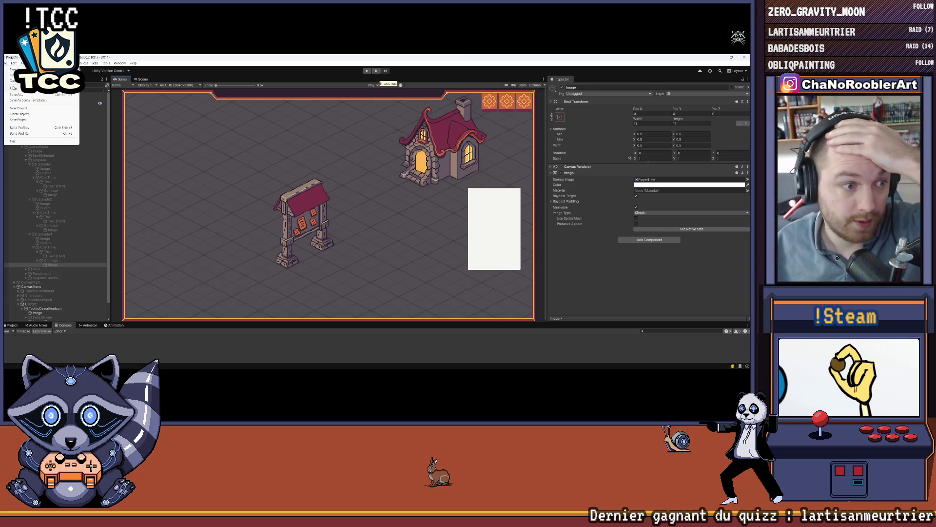
left_click(13, 88)
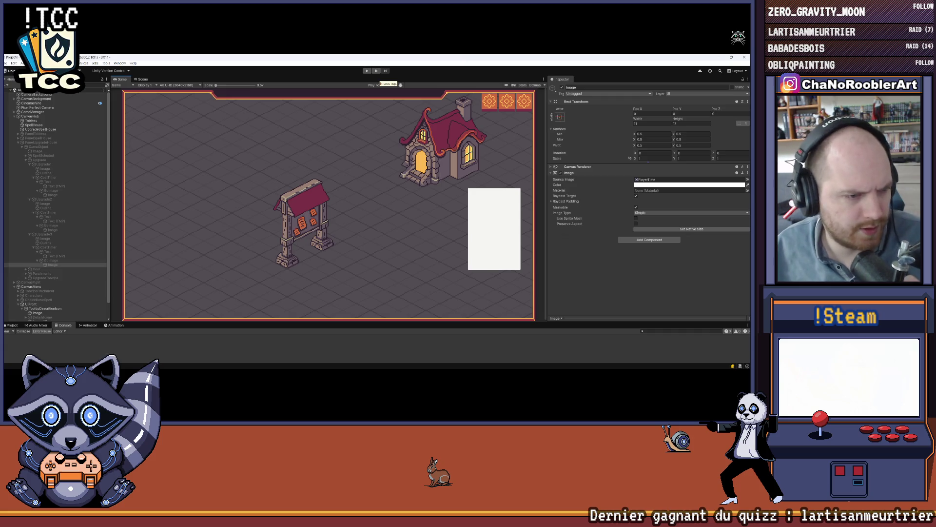